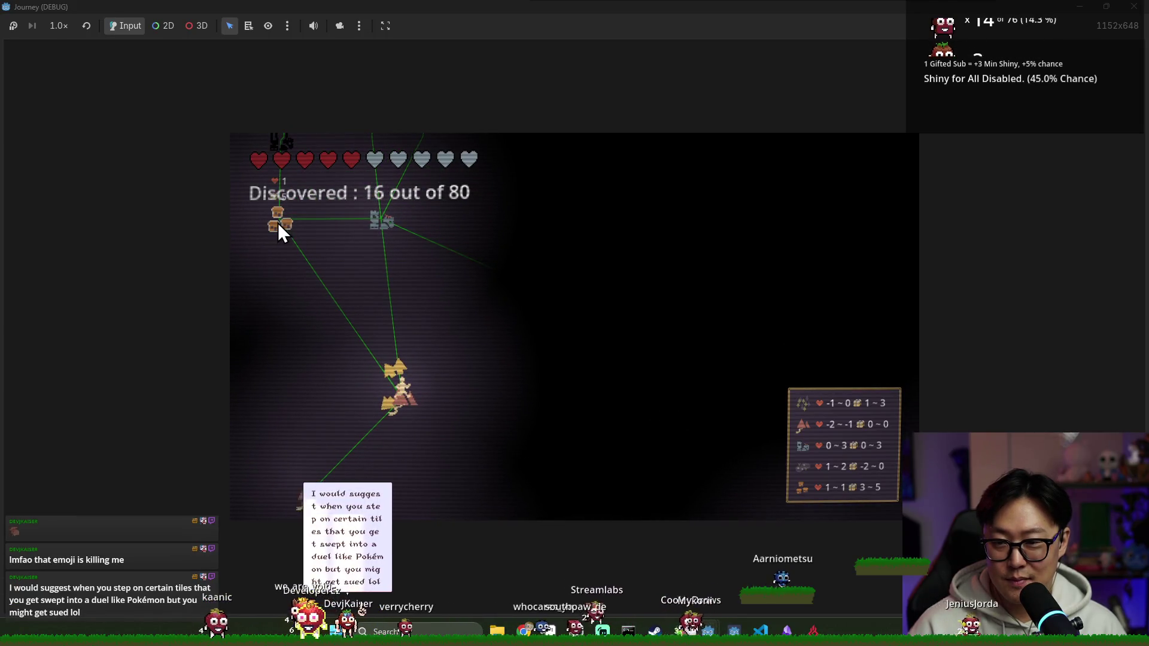
Walk to the next map node, then restart from the You Died screen
left_click(388, 406)
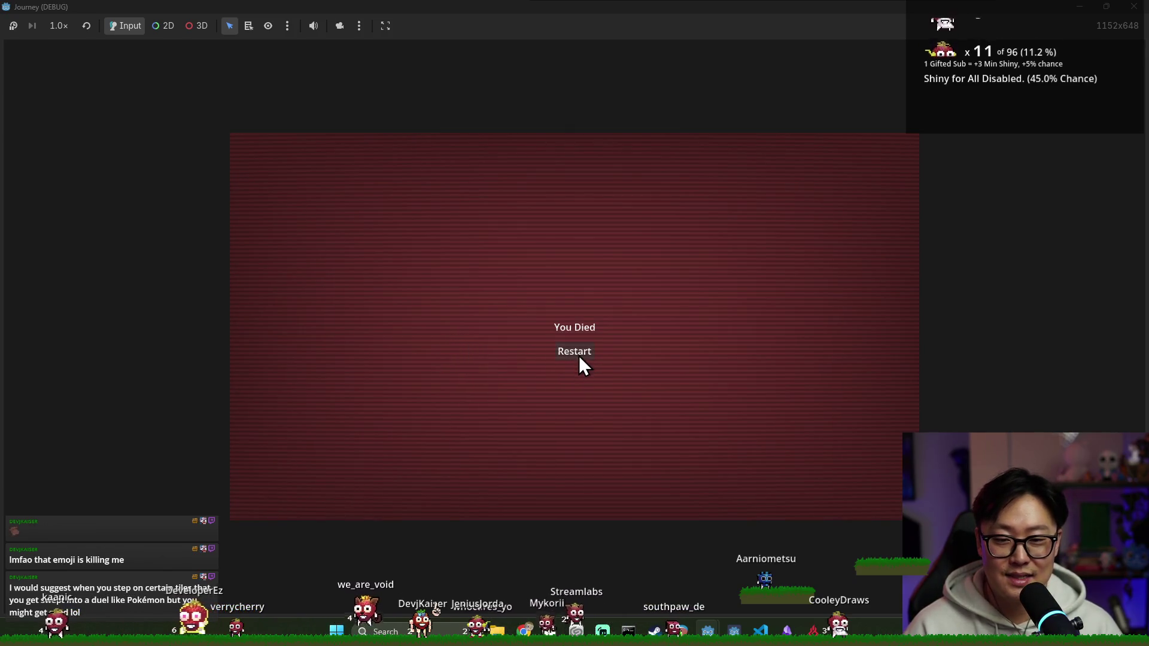
left_click(578, 353)
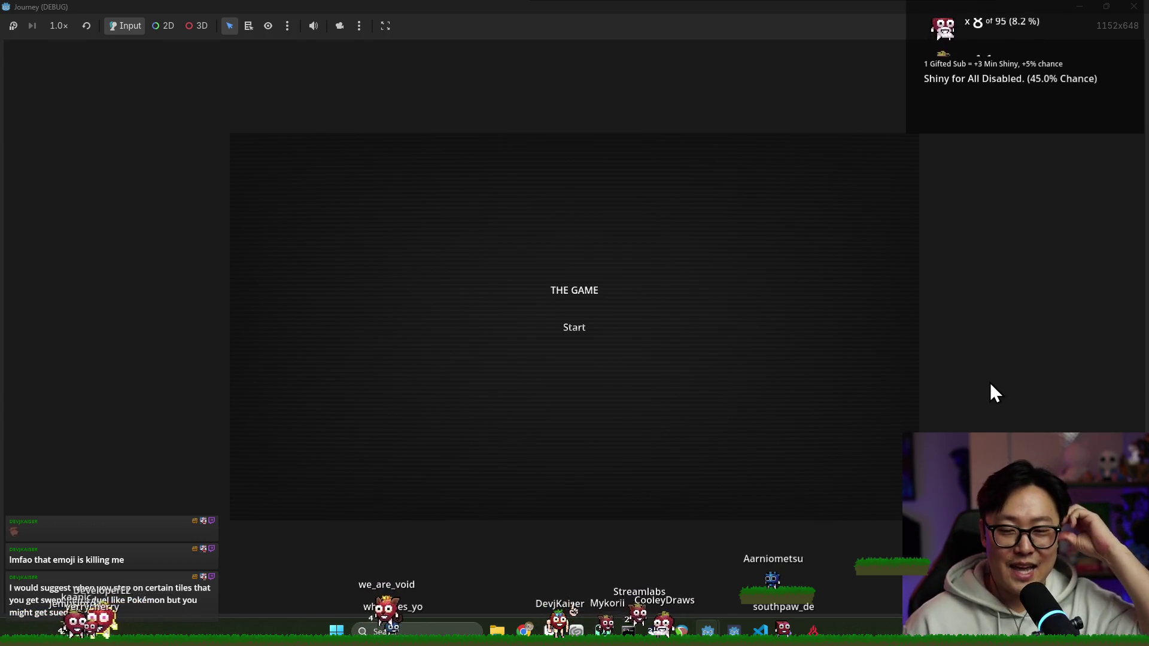
Start a new run and travel via crystal, houses and pyramid nodes to 13 of 80 discovered
left_click(575, 327)
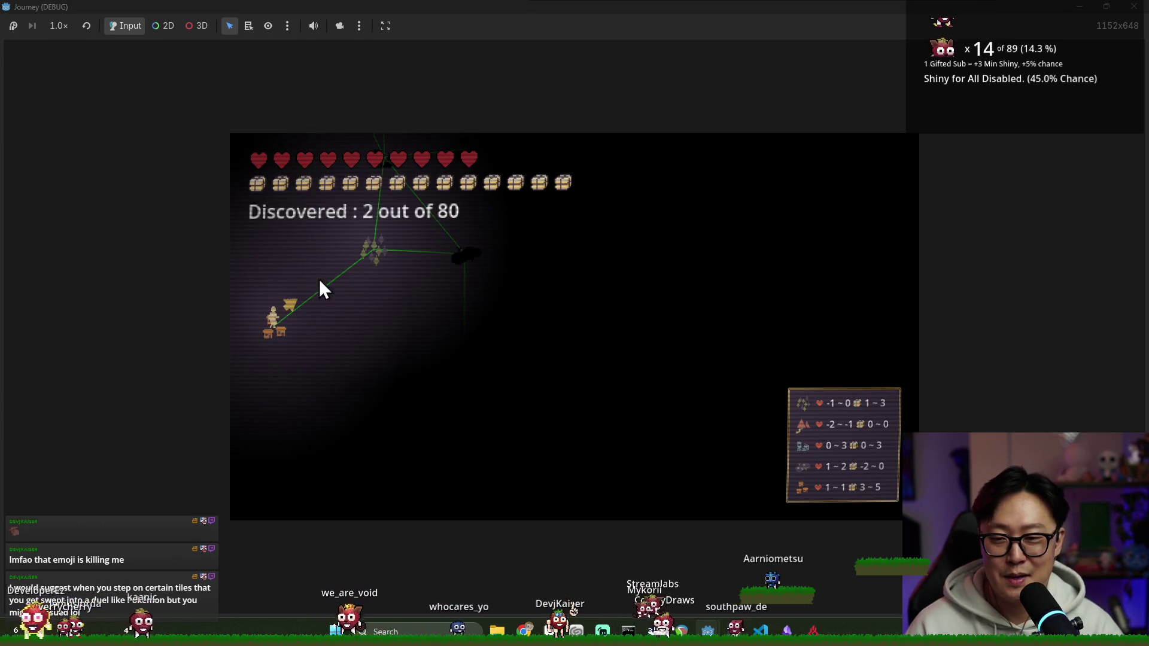
left_click(372, 251)
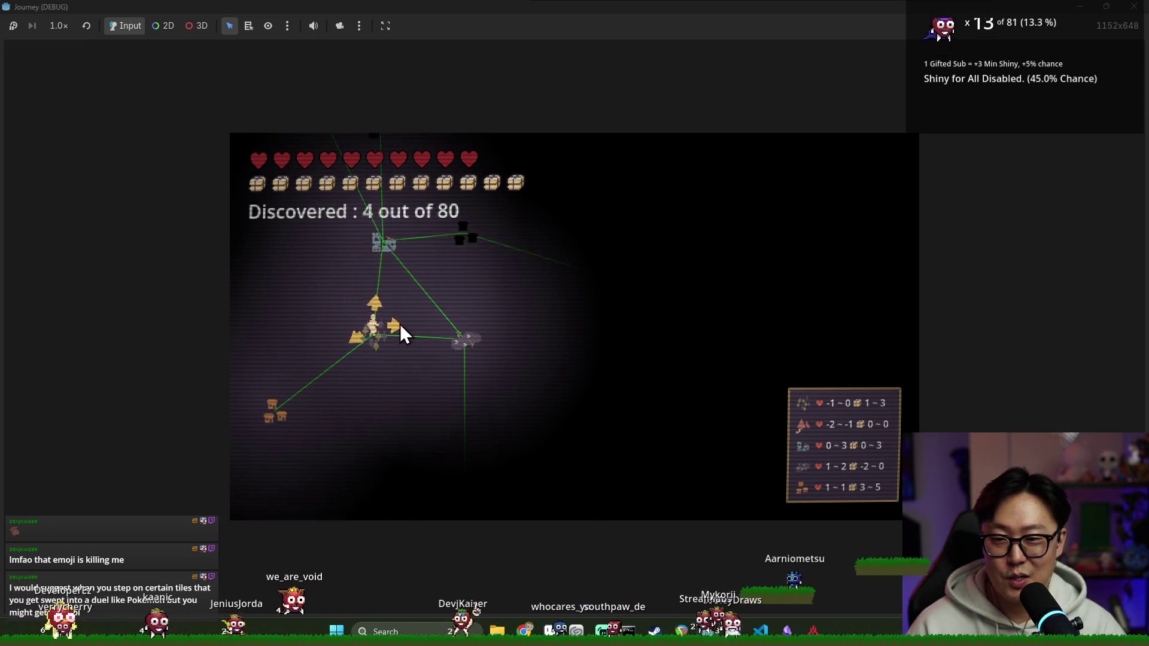
left_click(378, 331)
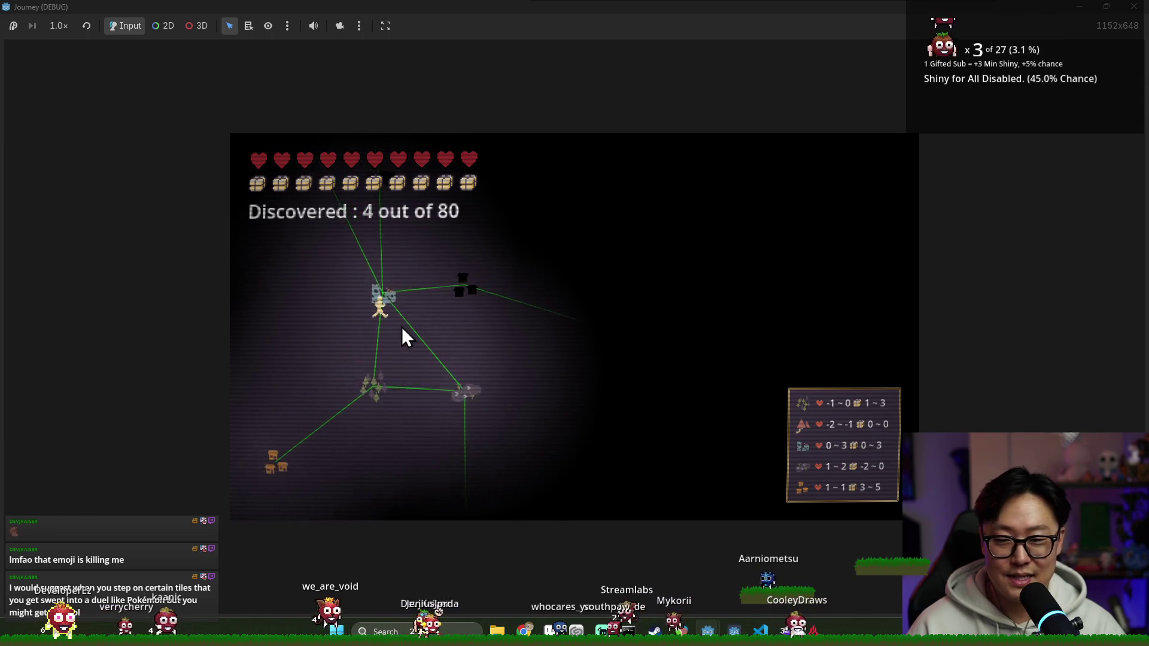
left_click(465, 339)
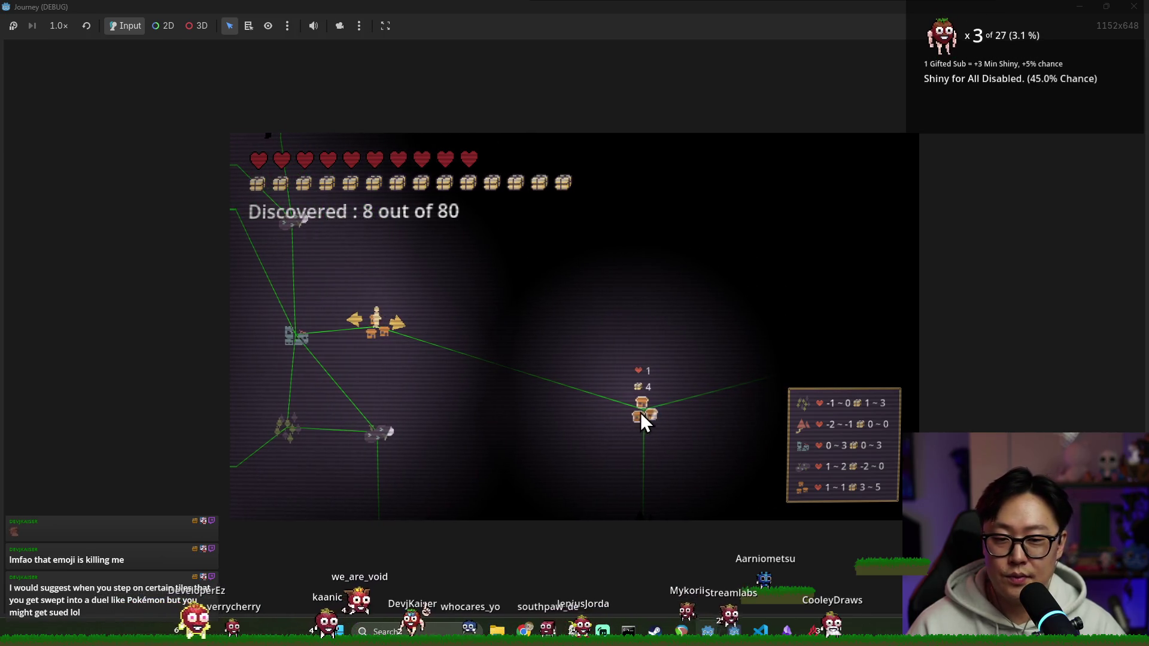
left_click(649, 413)
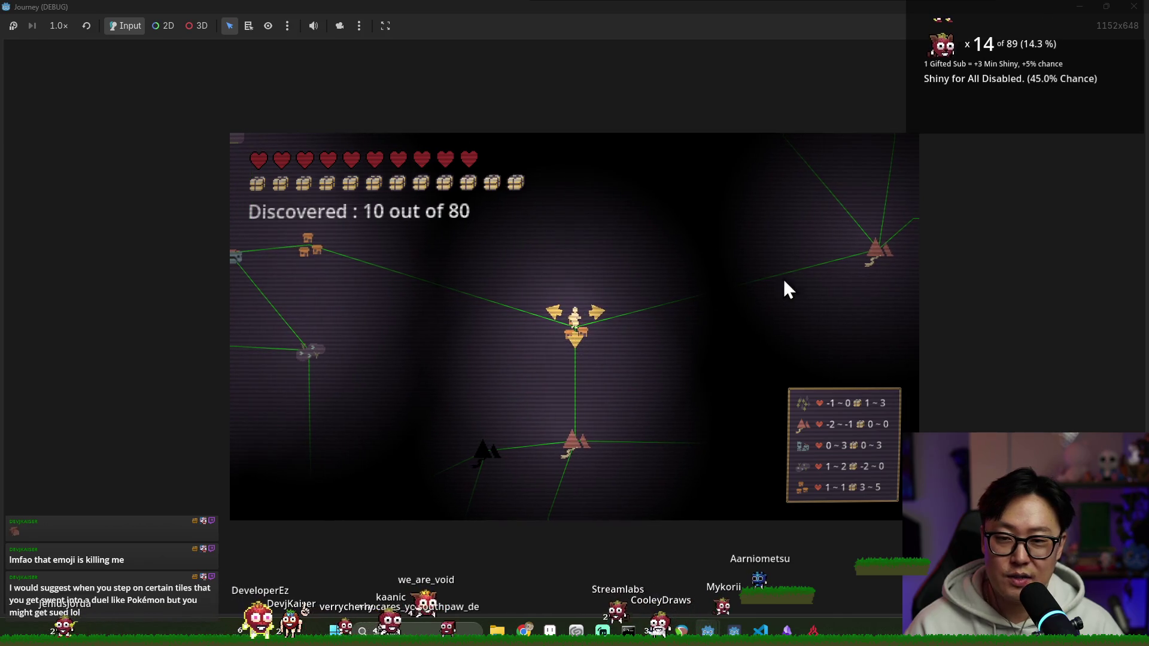
left_click(578, 438)
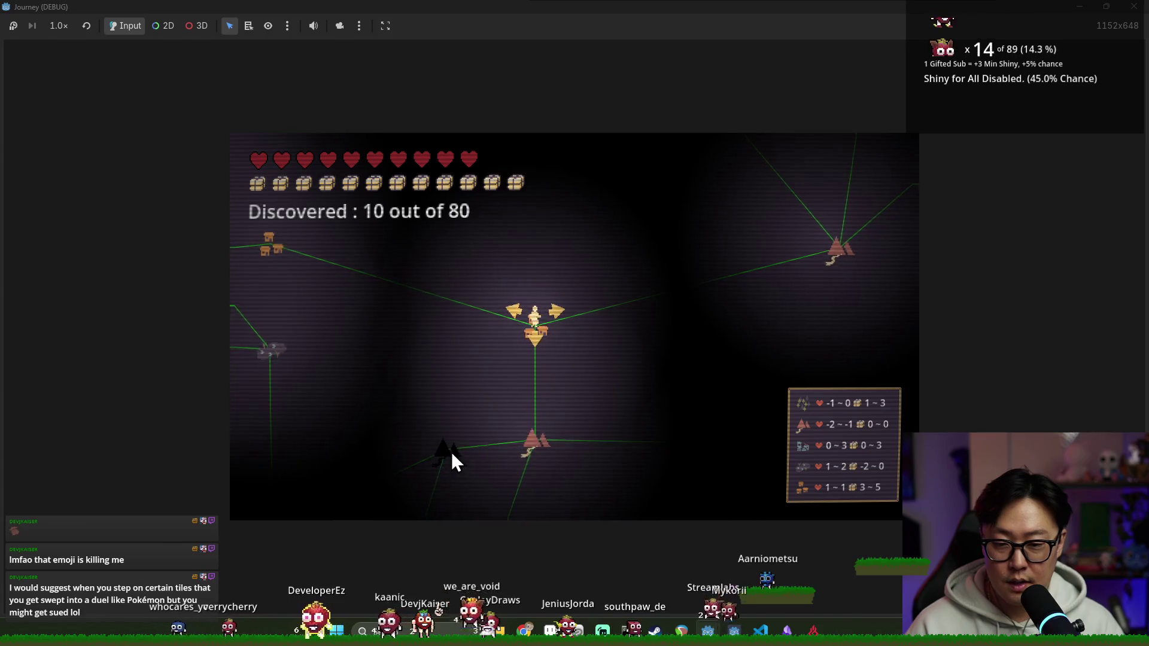
left_click(557, 263)
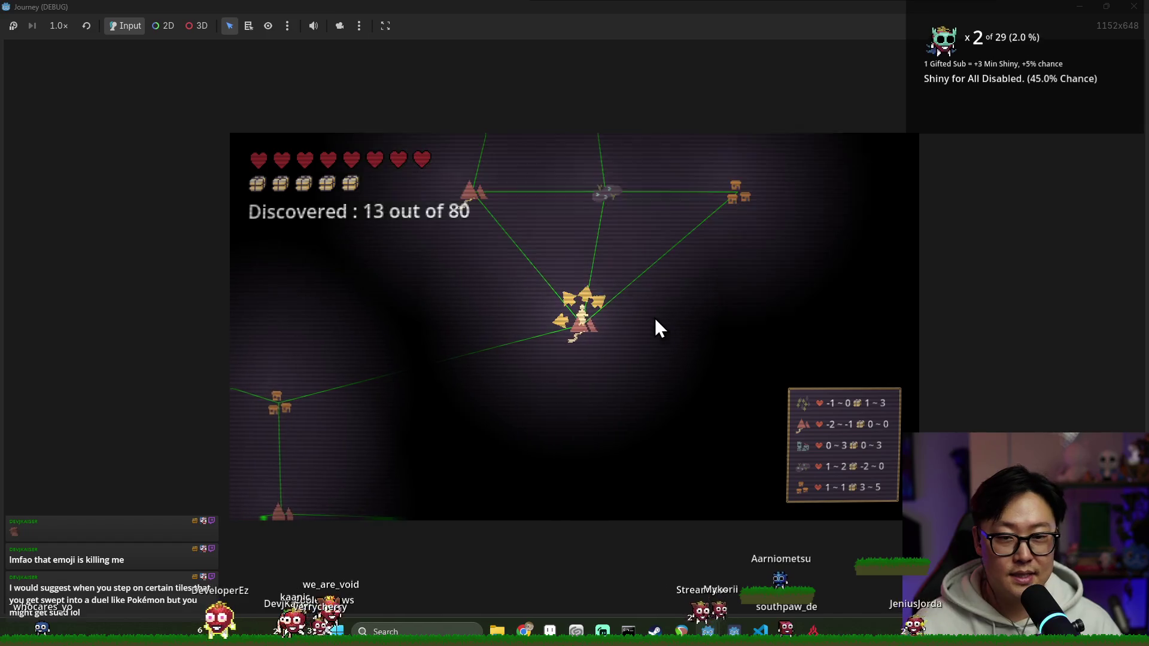
left_click(595, 307)
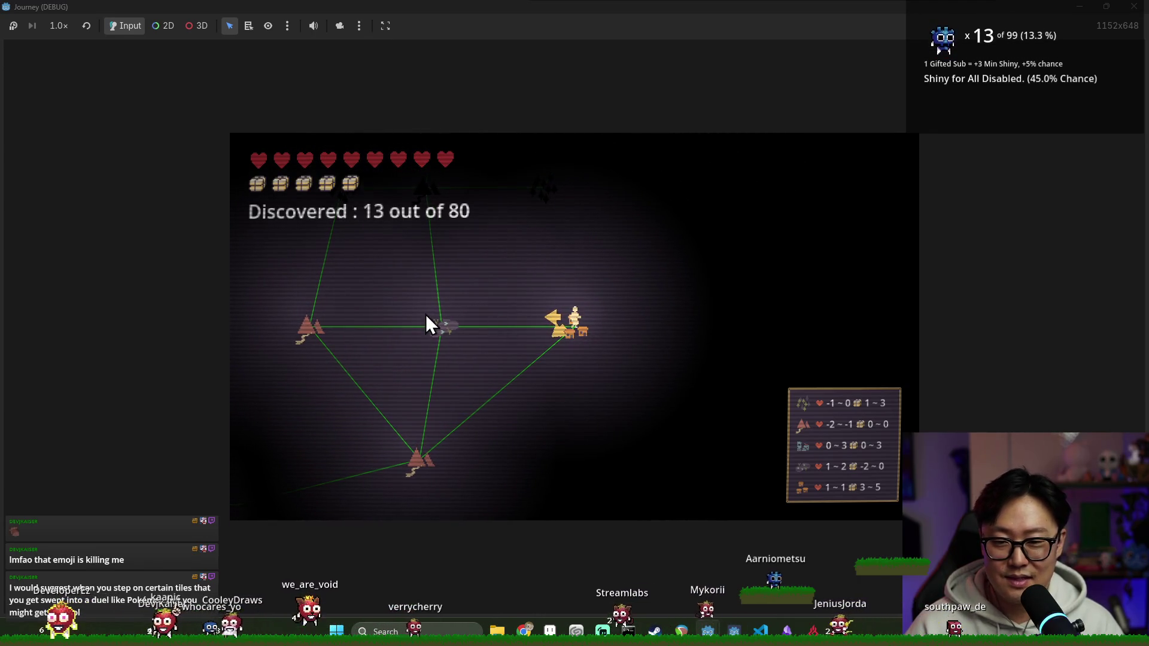
Rerun the game, move from the houses to the rat node, then stop it
key("F8")
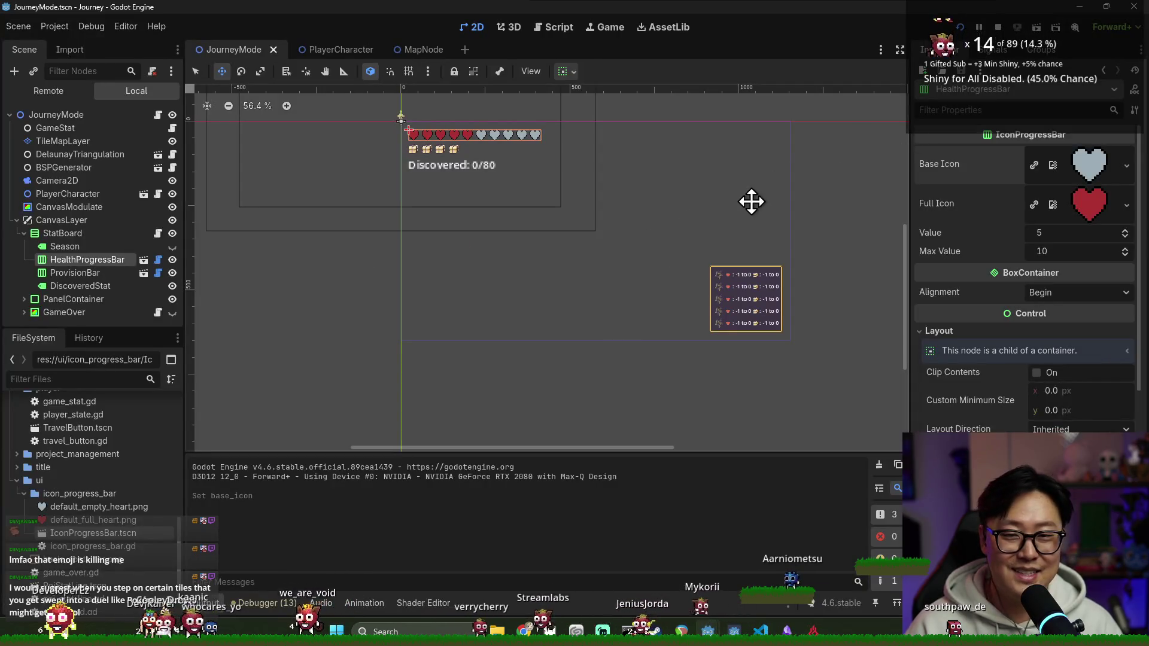
key("F5")
left_click(474, 326)
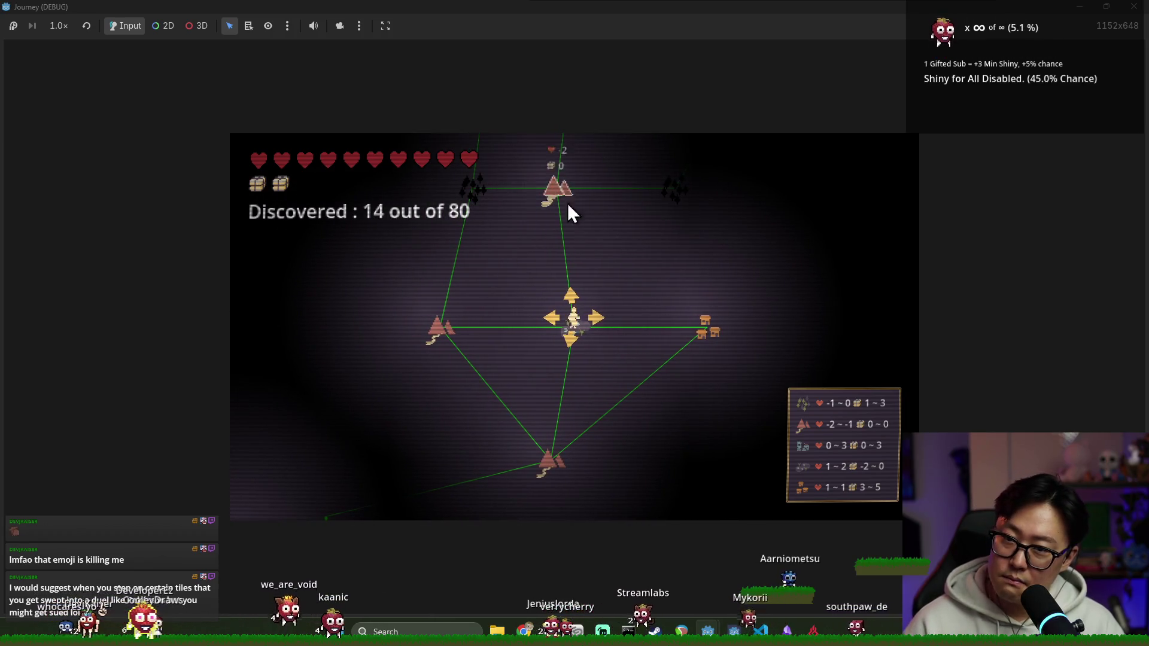
key("F8")
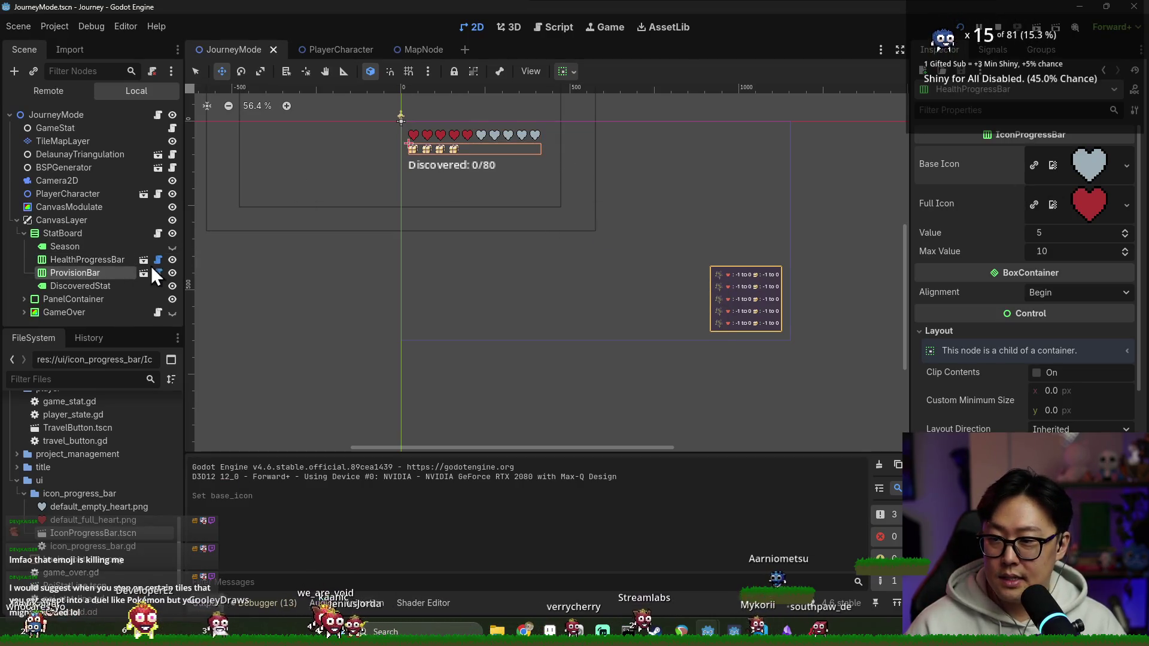
Inspect ProvisionBar and the max_value / max_health line 14 of stat_board.gd, then rerun the game
left_click(134, 272)
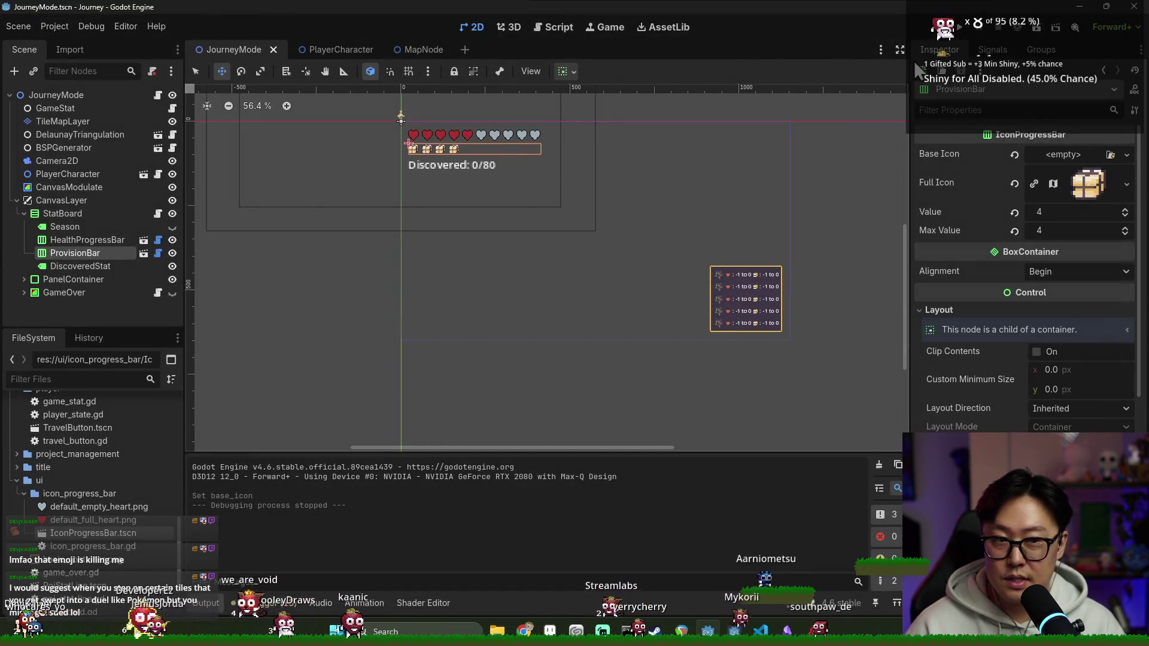
left_click(158, 214)
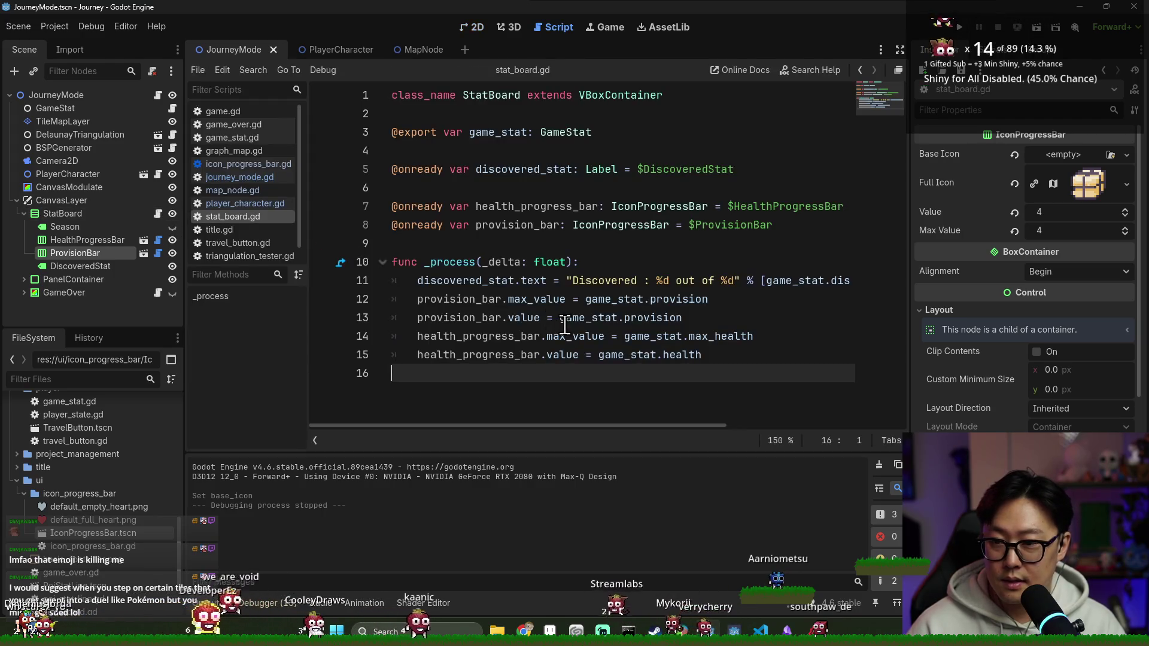
double_click(568, 336)
key("ctrl+s")
double_click(719, 337)
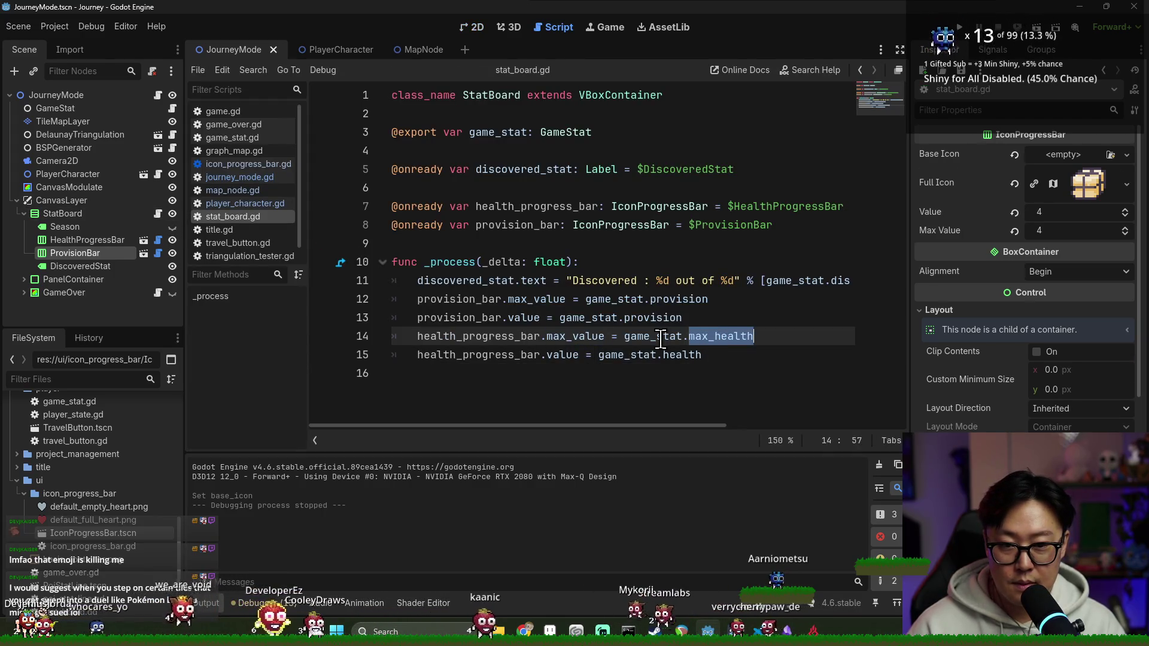
left_click(656, 354)
key("F5")
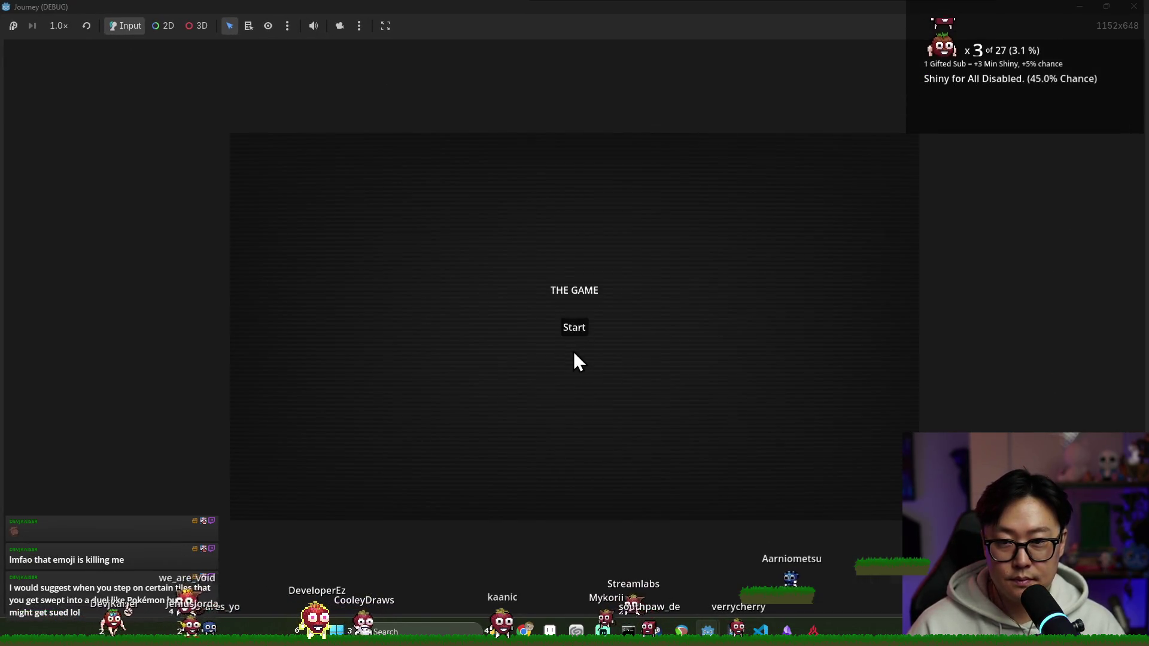
Start a new run and travel up and right across several map nodes
left_click(579, 327)
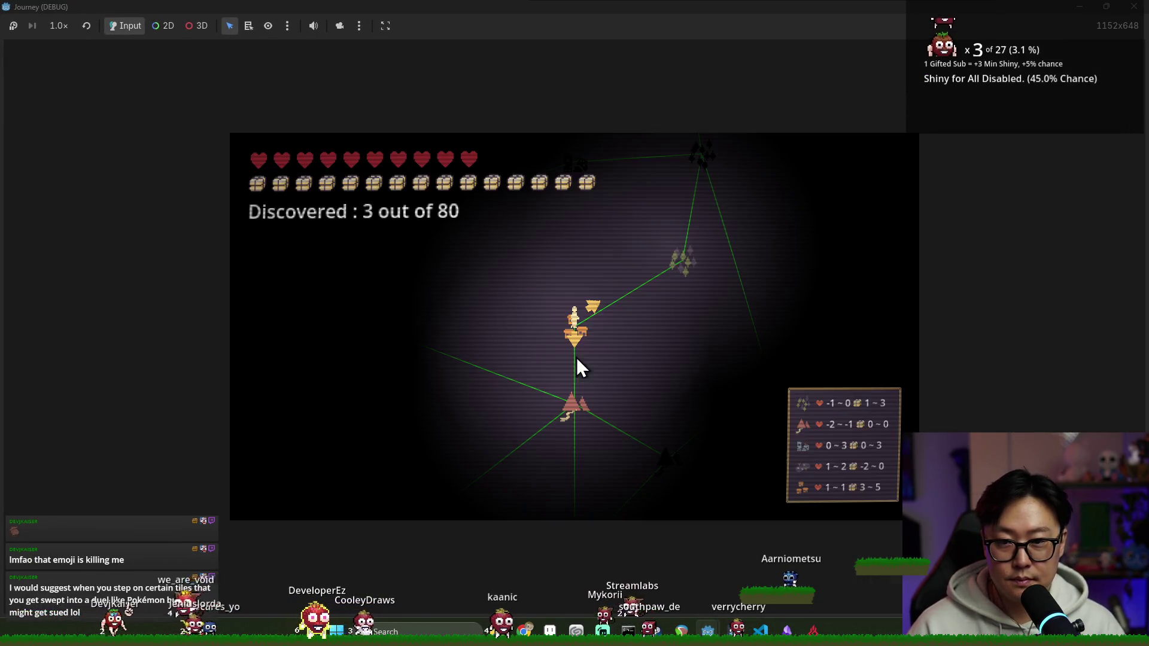
left_click(595, 304)
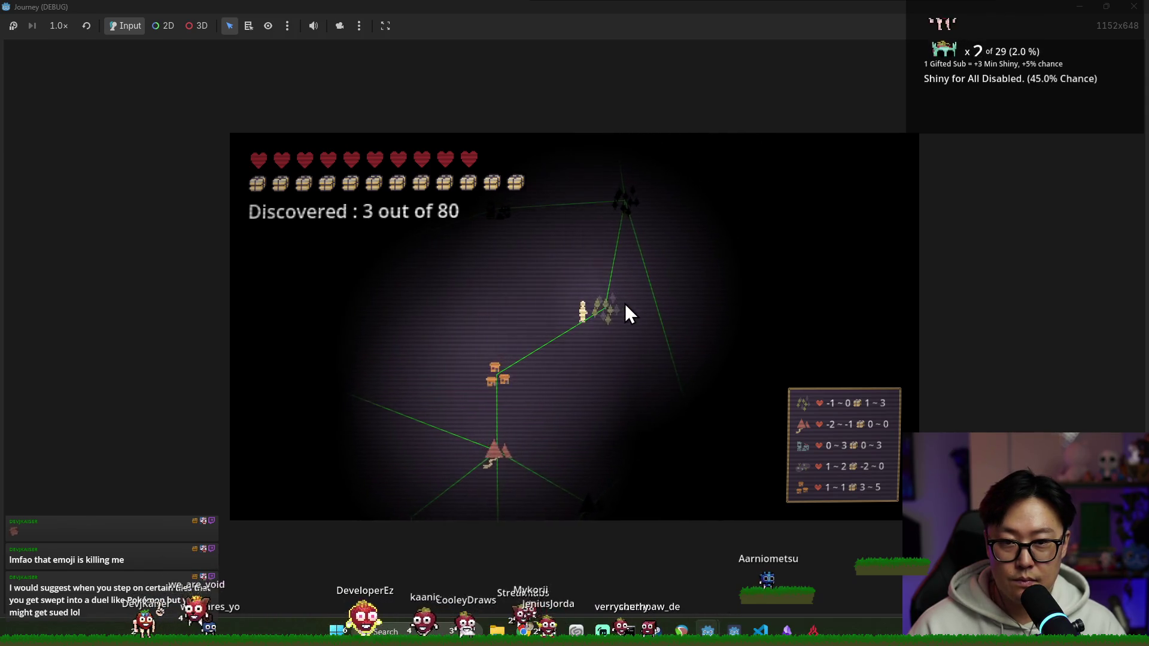
left_click(578, 302)
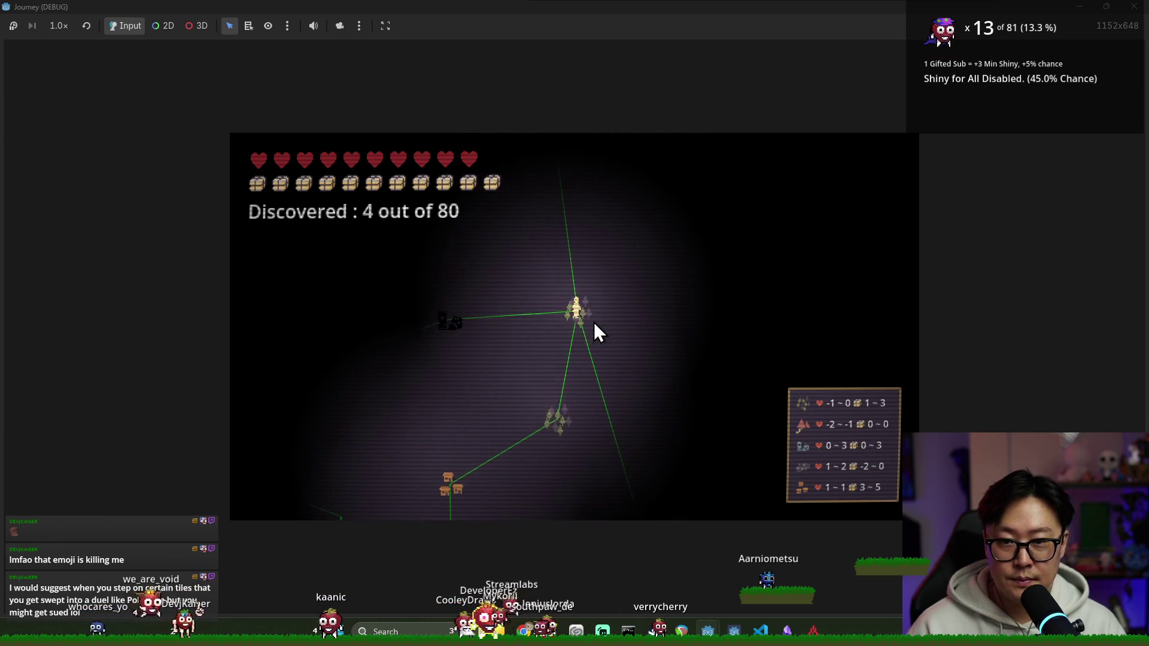
left_click(572, 299)
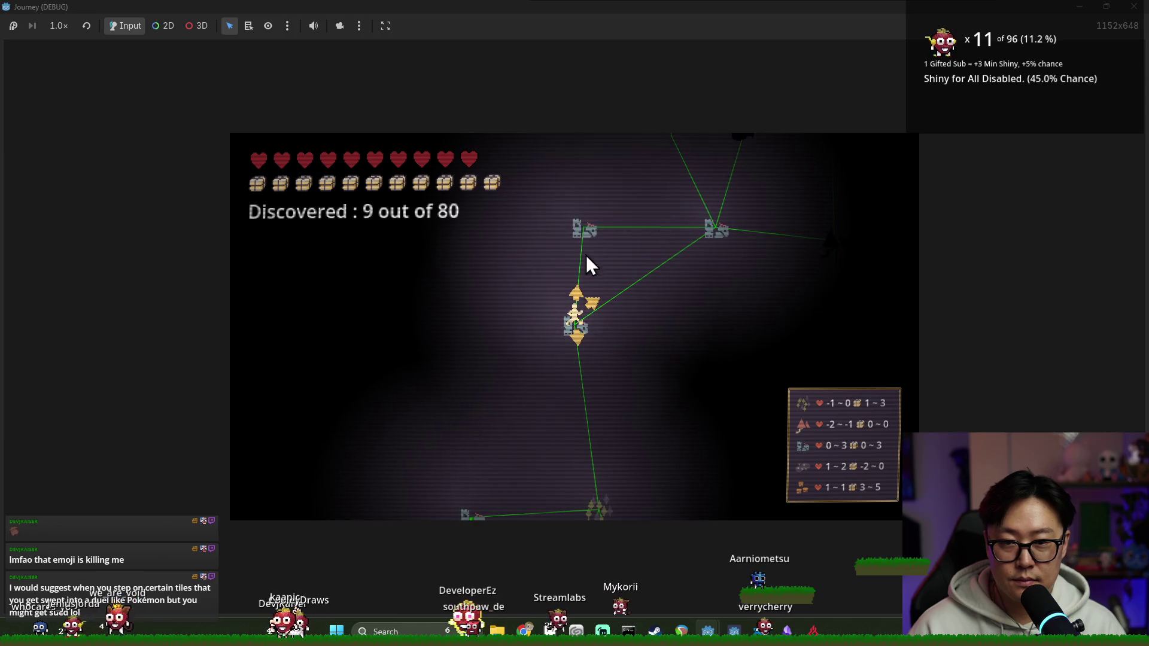
left_click(584, 281)
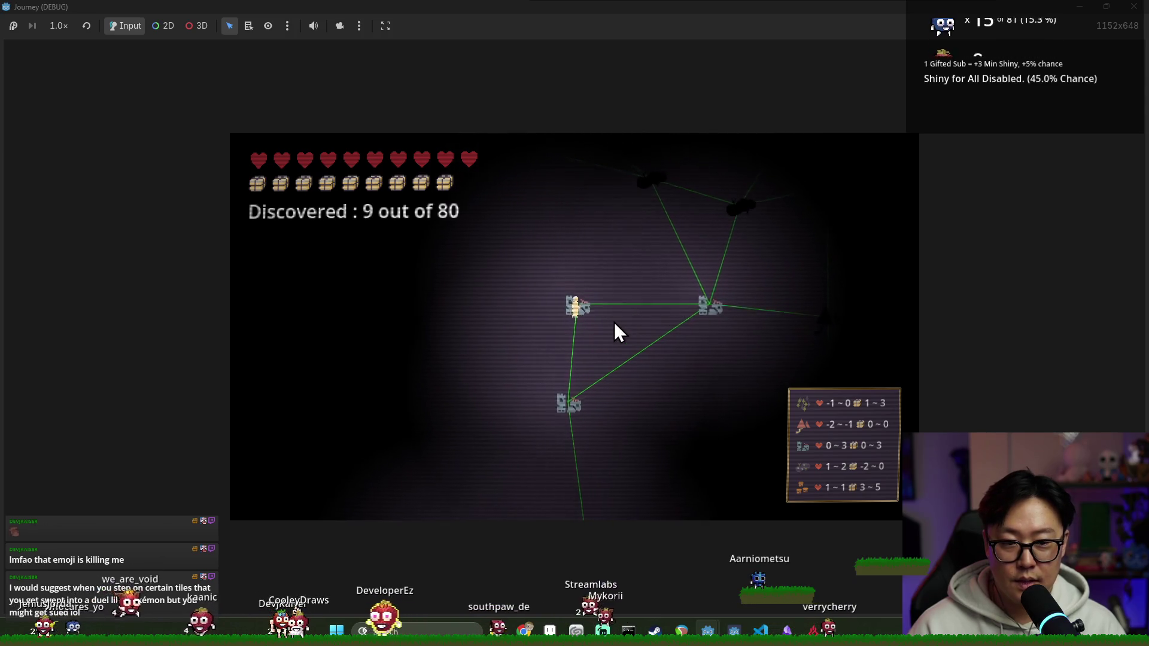
left_click(600, 322)
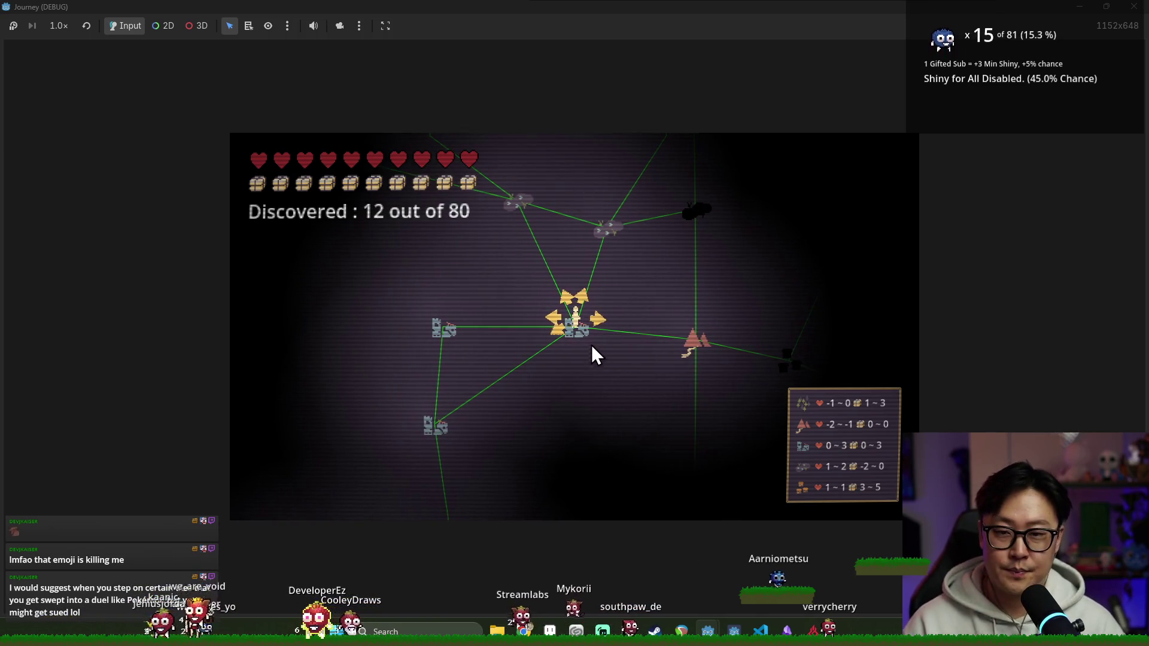
left_click(605, 234)
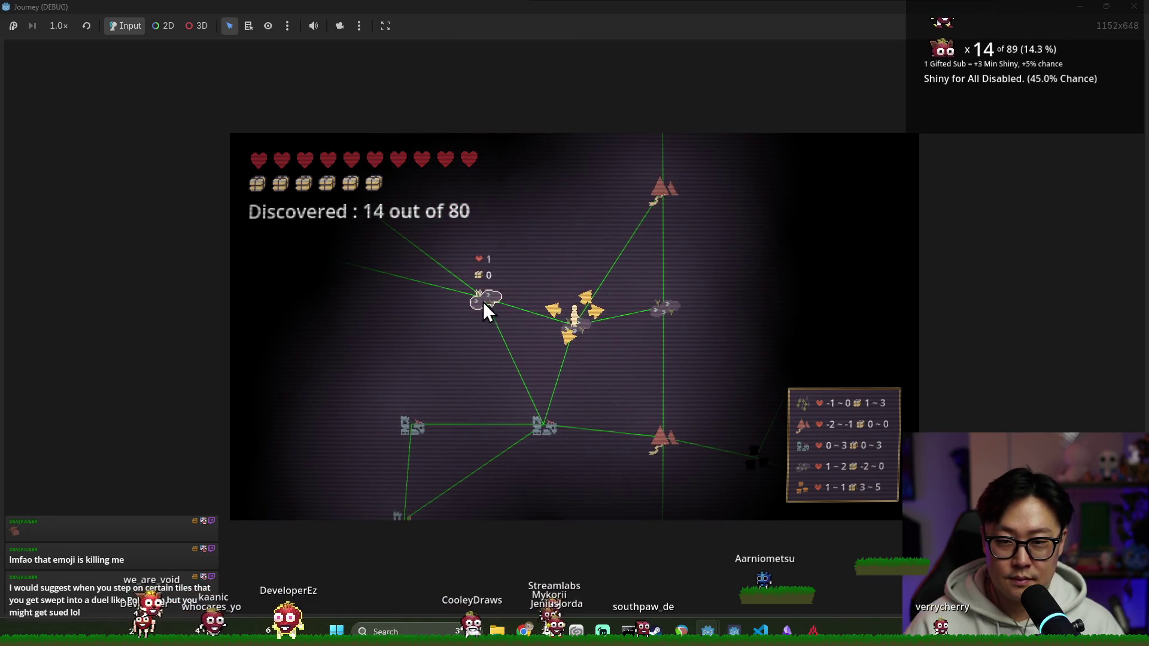
Keep travelling between right and upper nodes until the run ends at 17 of 80
left_click(602, 314)
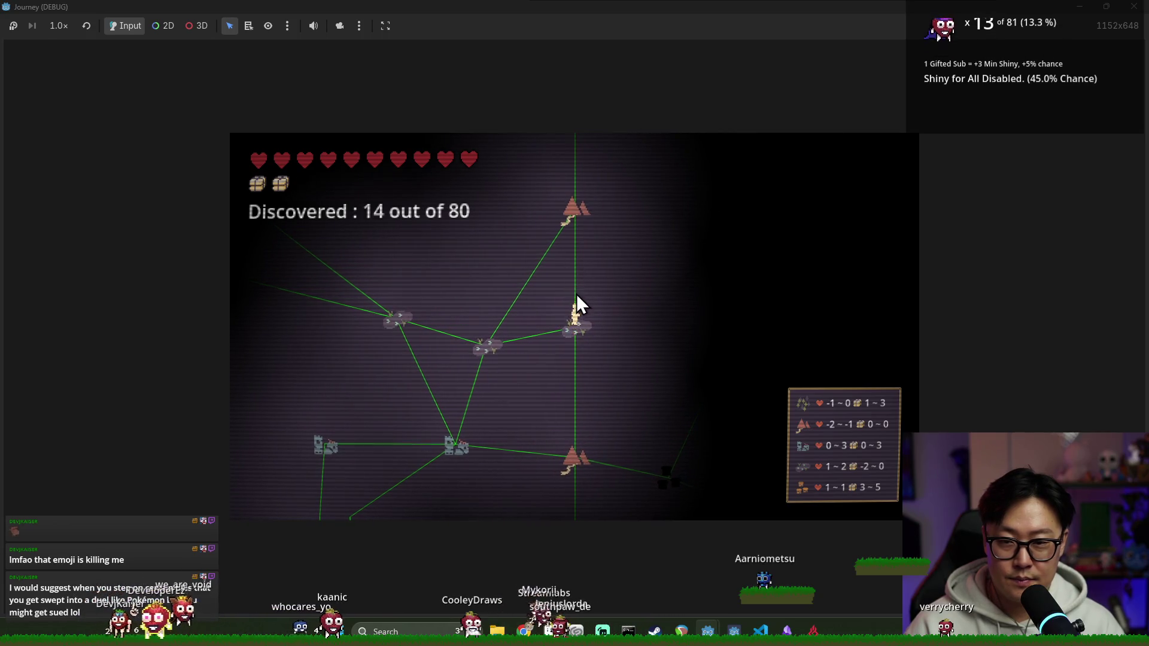
left_click(577, 294)
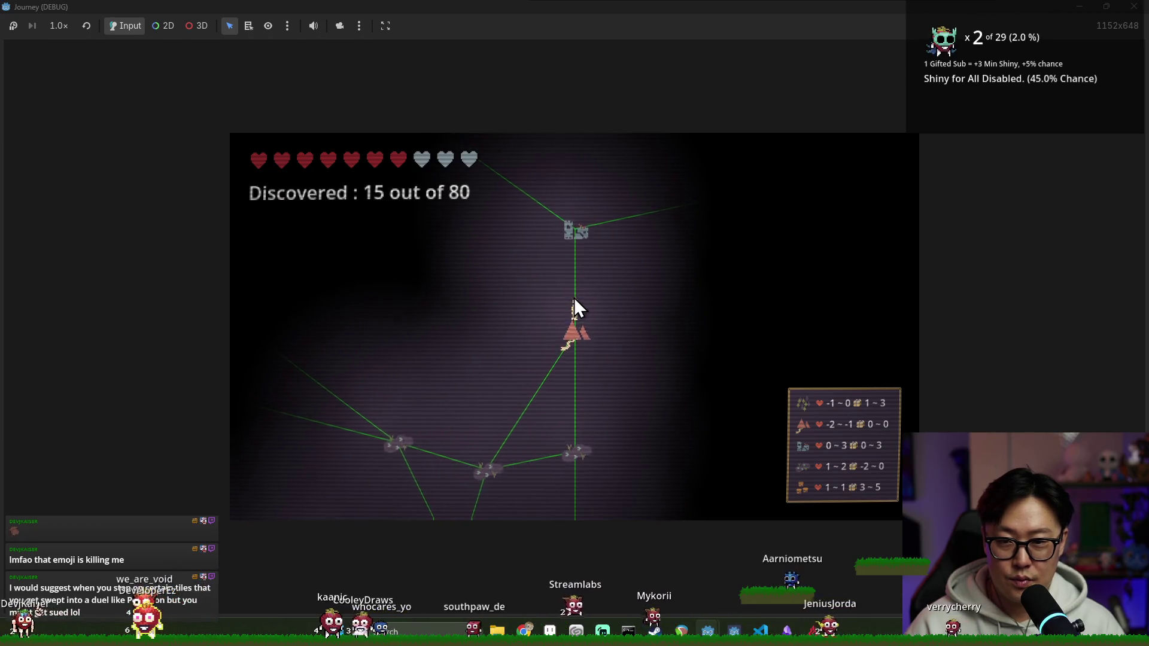
left_click(574, 298)
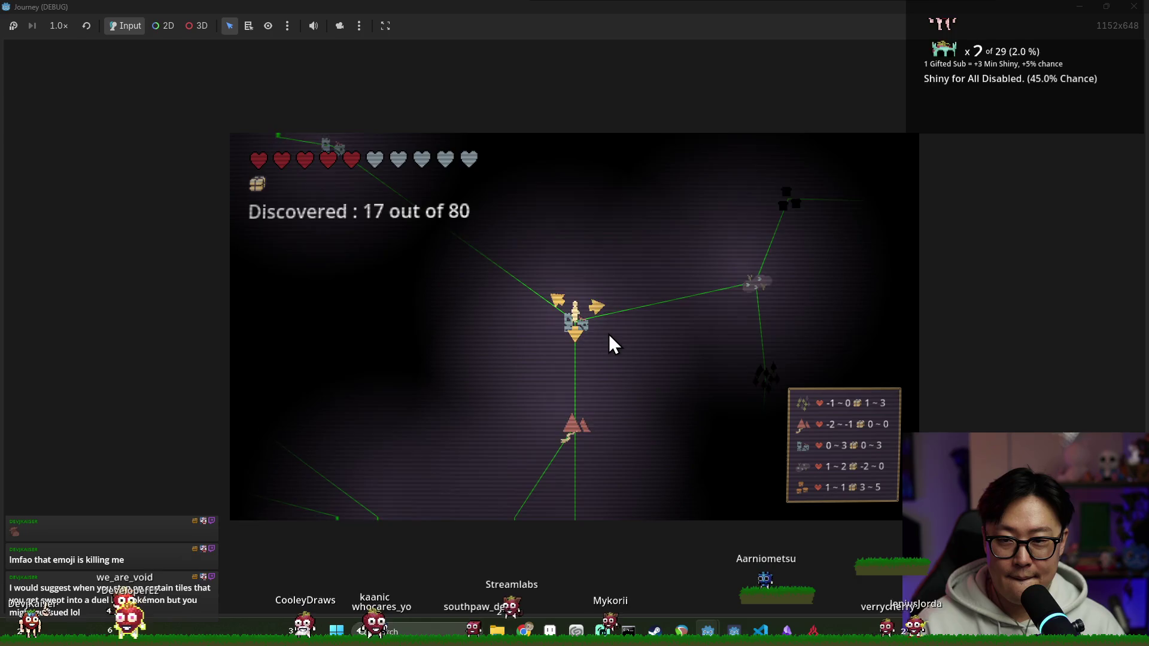
left_click(754, 287)
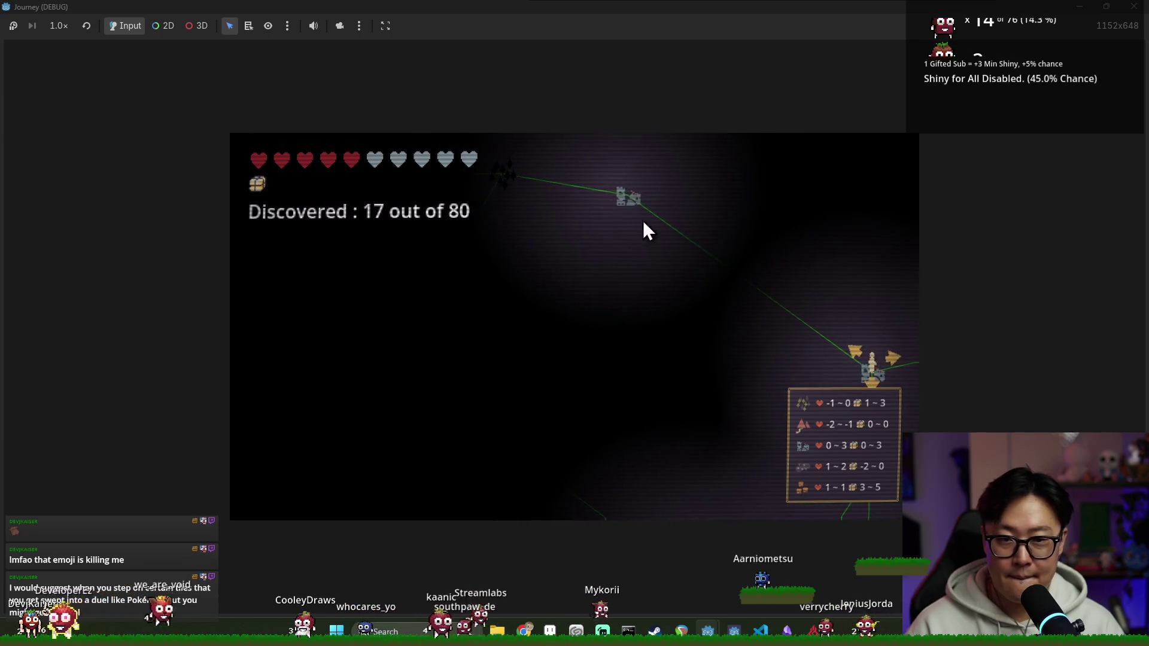
left_click(614, 205)
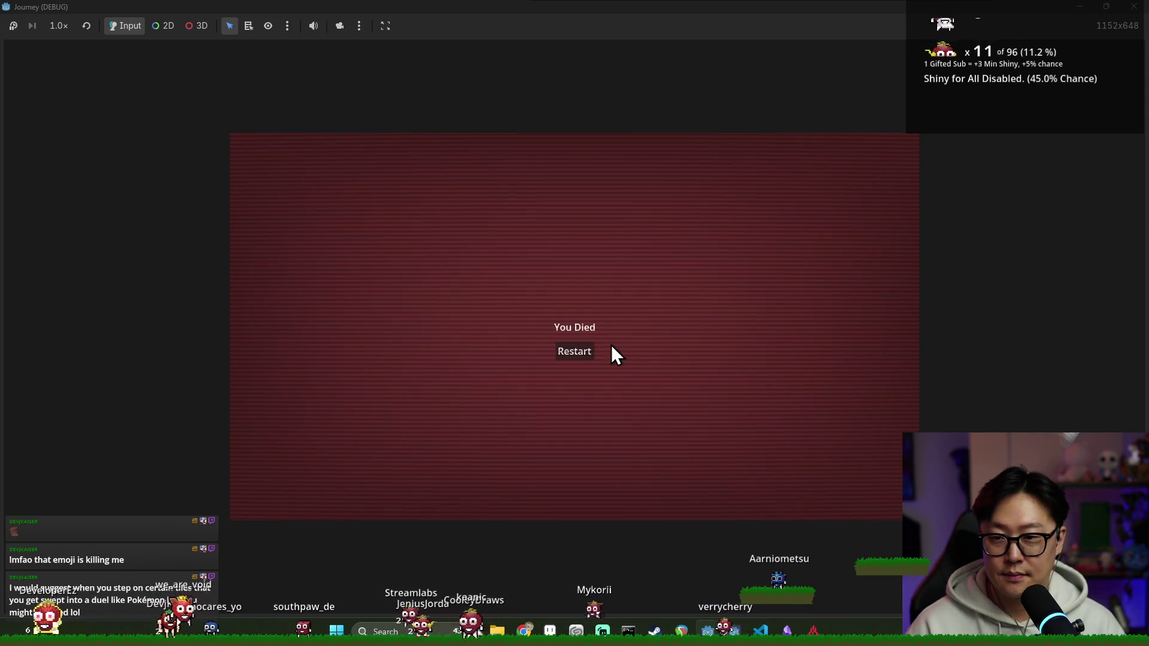
Restart after dying, close the game window, and return to line 9 of stat_board.gd
left_click(584, 354)
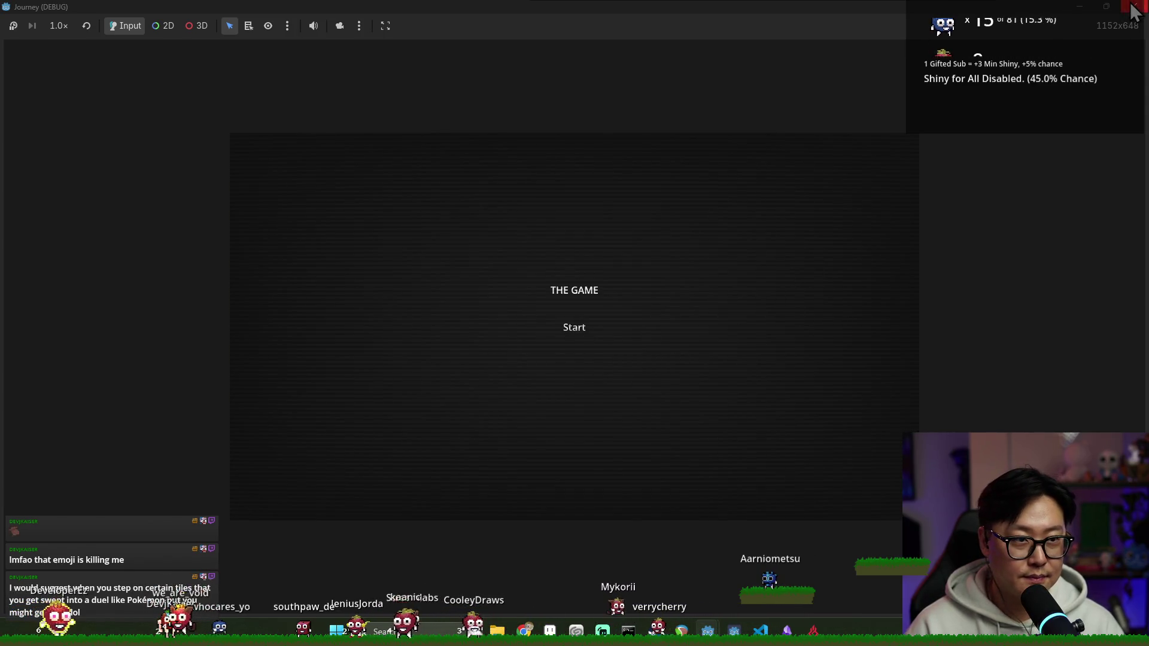
left_click(1133, 7)
left_click(547, 243)
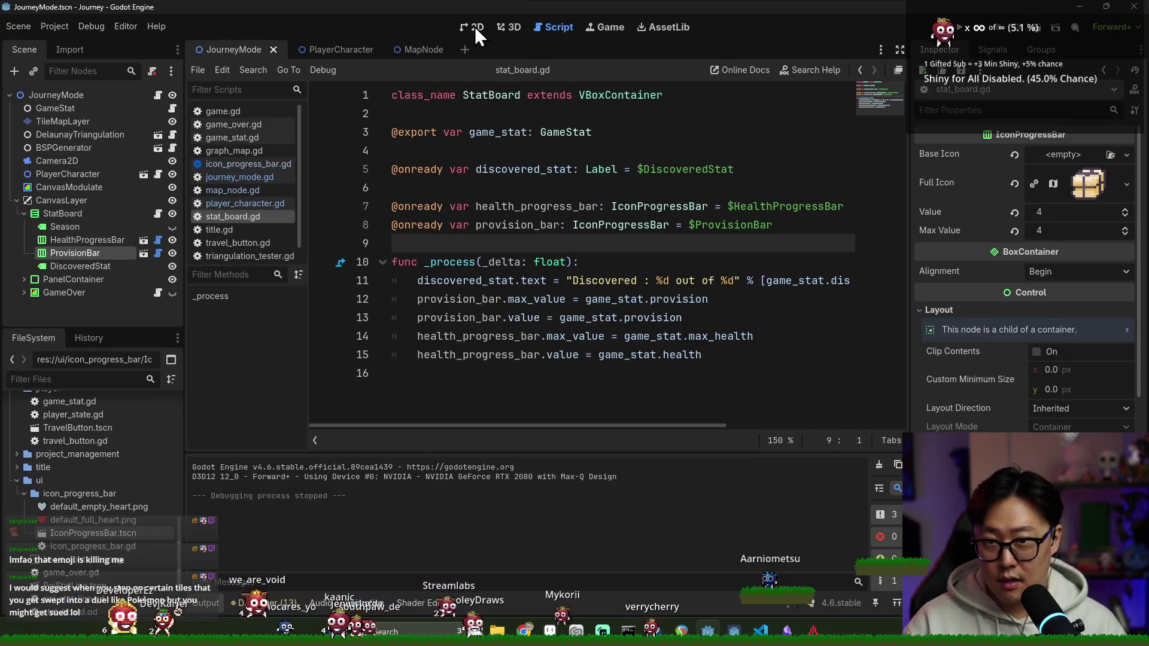
Switch to the 2D layout, save the JourneyMode scene, and collapse CanvasLayer
left_click(473, 27)
key("ctrl+s")
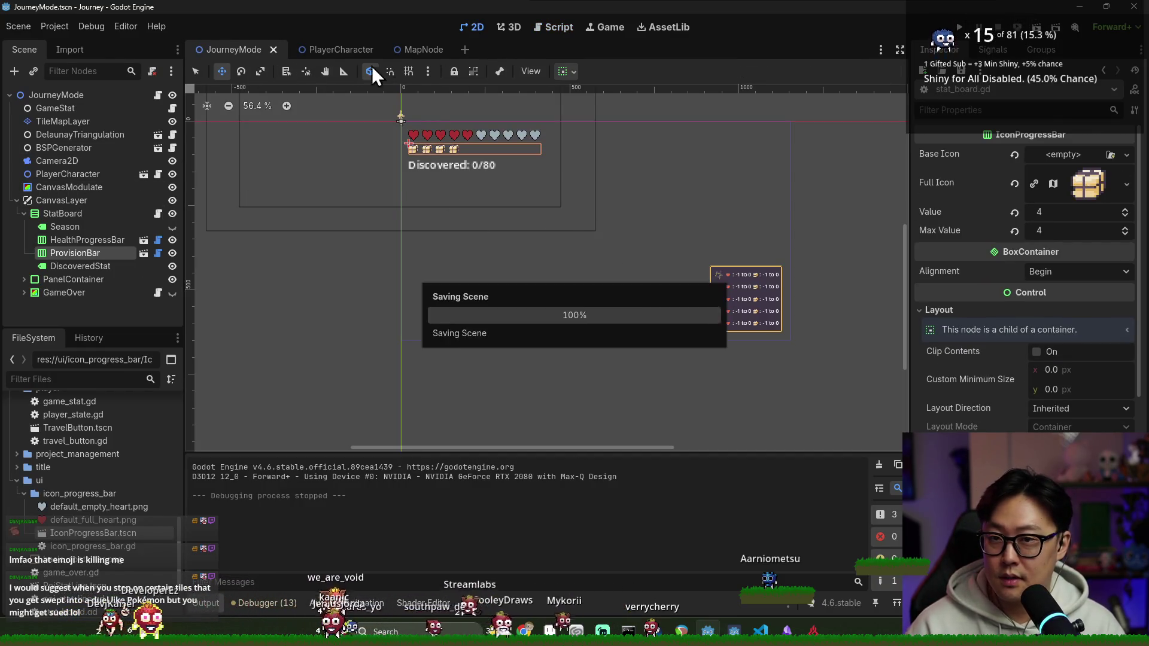
scroll(545, 197, "down", 2)
scroll(507, 189, "up", 3)
key("ctrl+s")
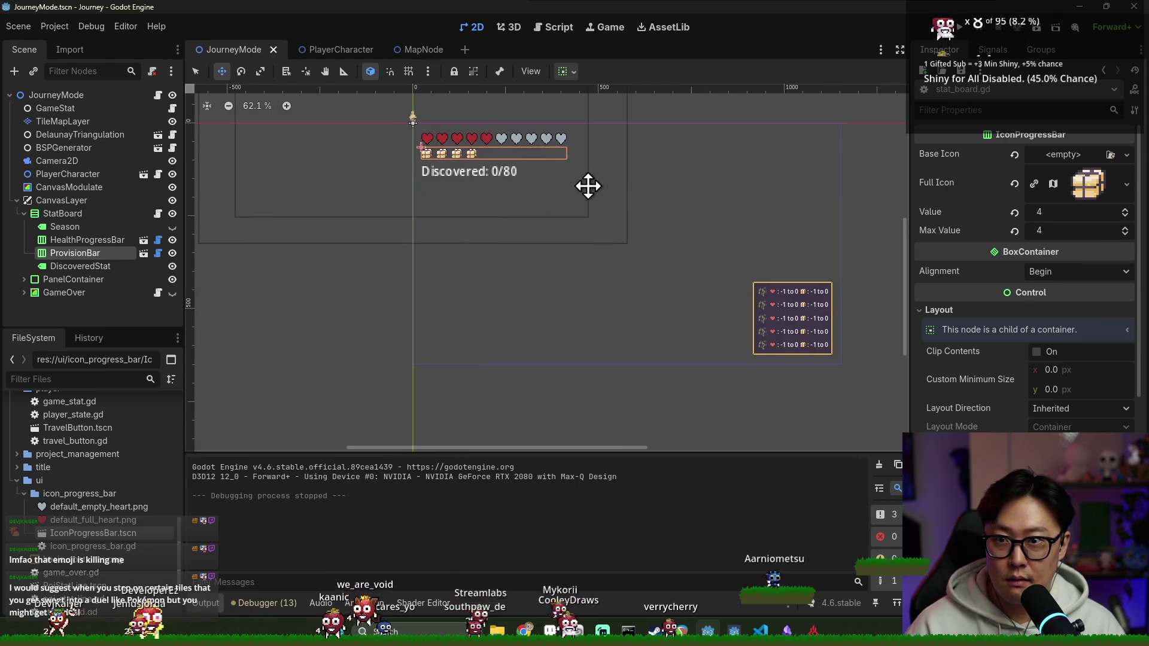
scroll(595, 184, "up", 1)
scroll(379, 180, "down", 1)
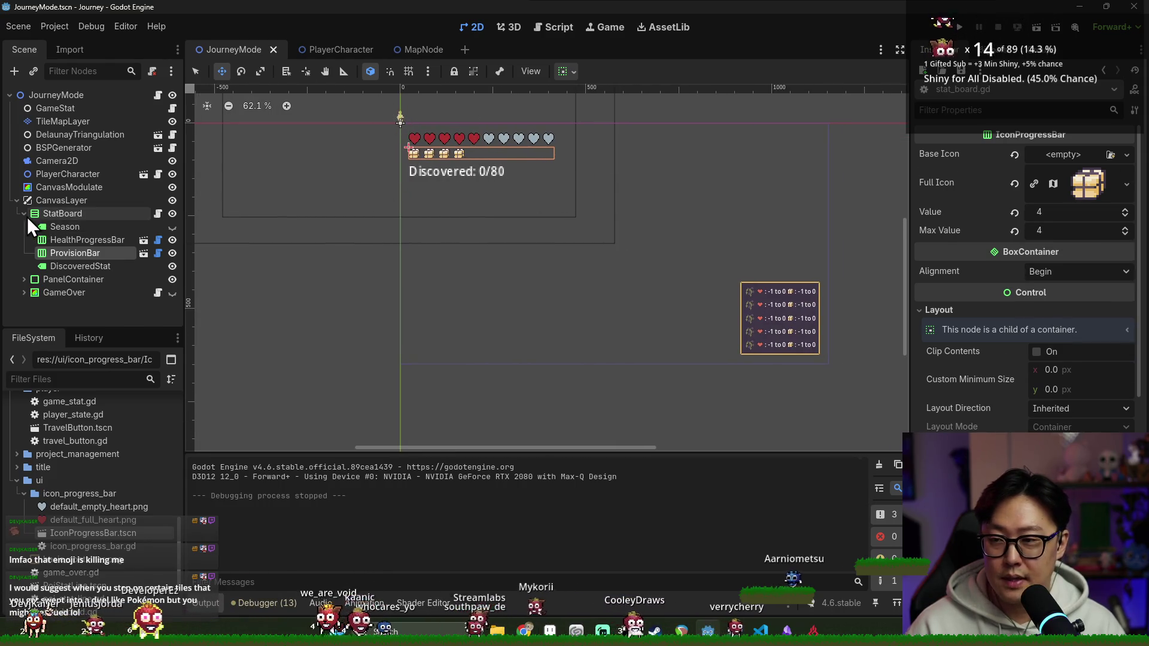
left_click(17, 201)
scroll(542, 205, "down", 3)
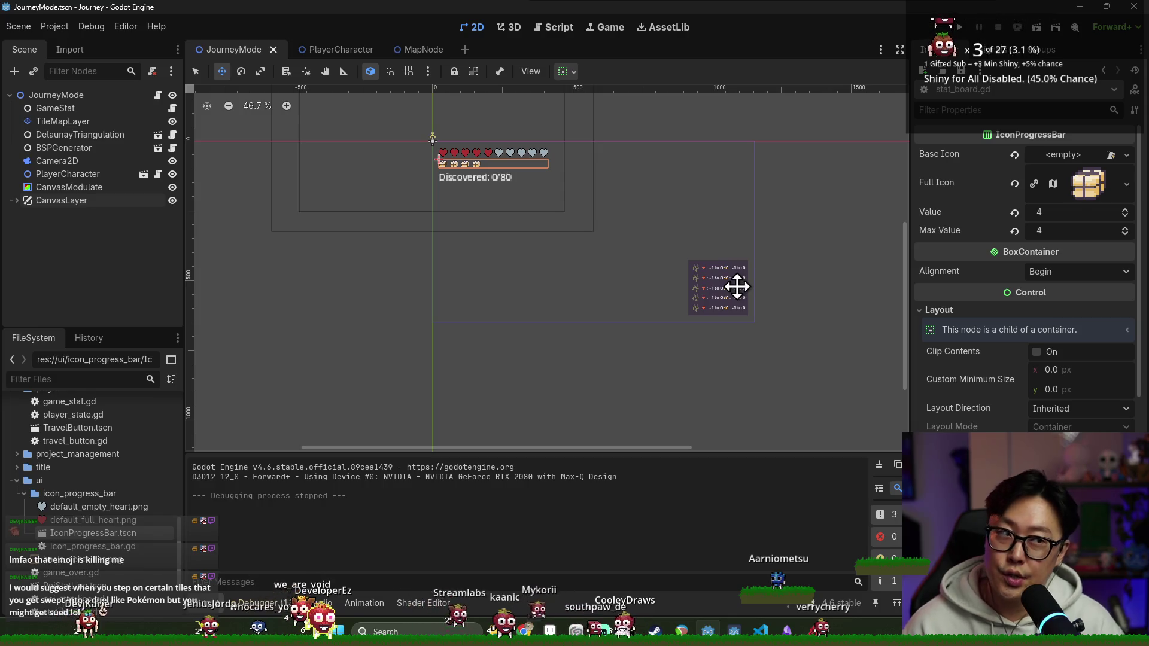
Read through the journey_mode.gd script, then return to the 2D scene layout
left_click(157, 95)
scroll(504, 186, "up", 3)
scroll(527, 240, "down", 20)
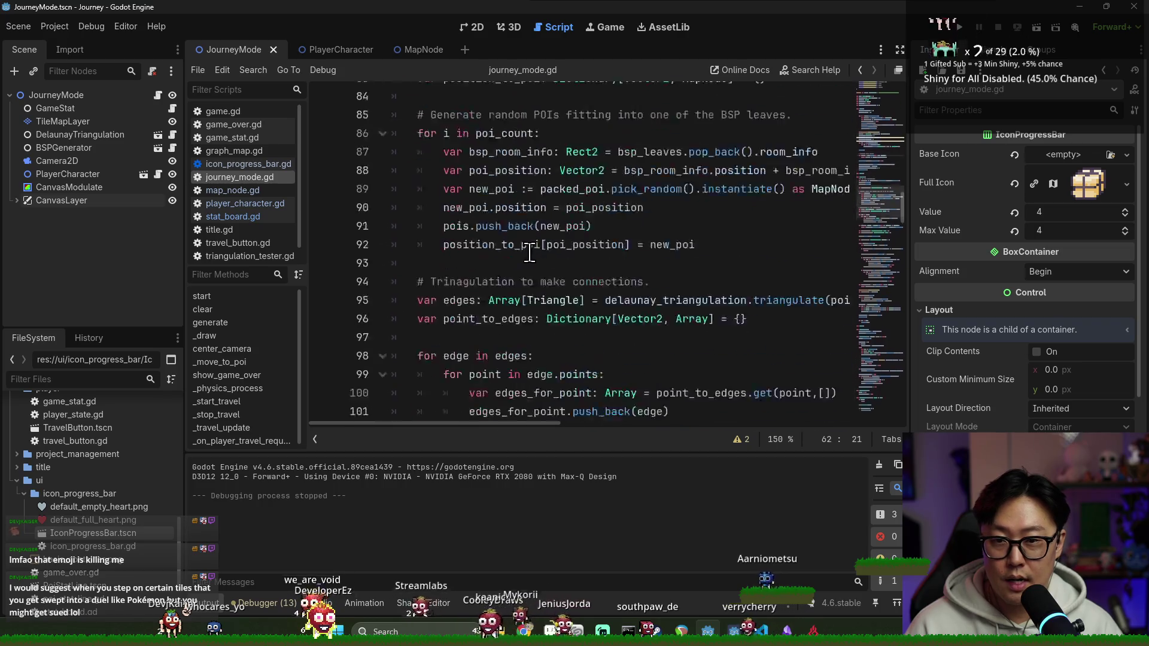
scroll(538, 265, "down", 10)
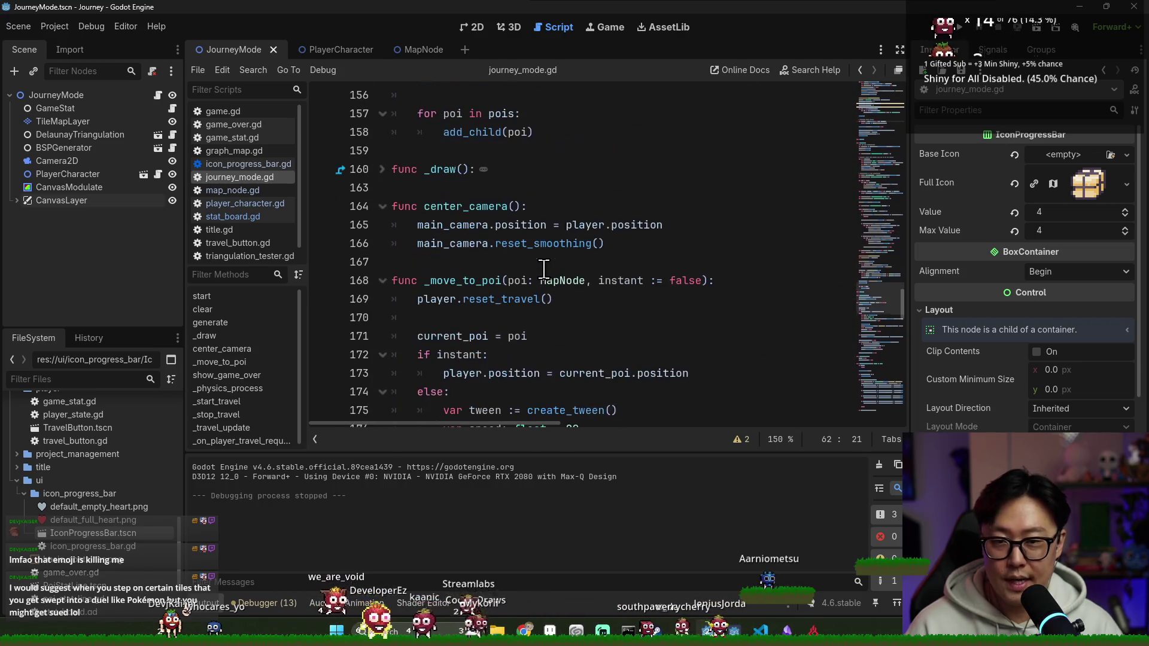
scroll(520, 216, "down", 6)
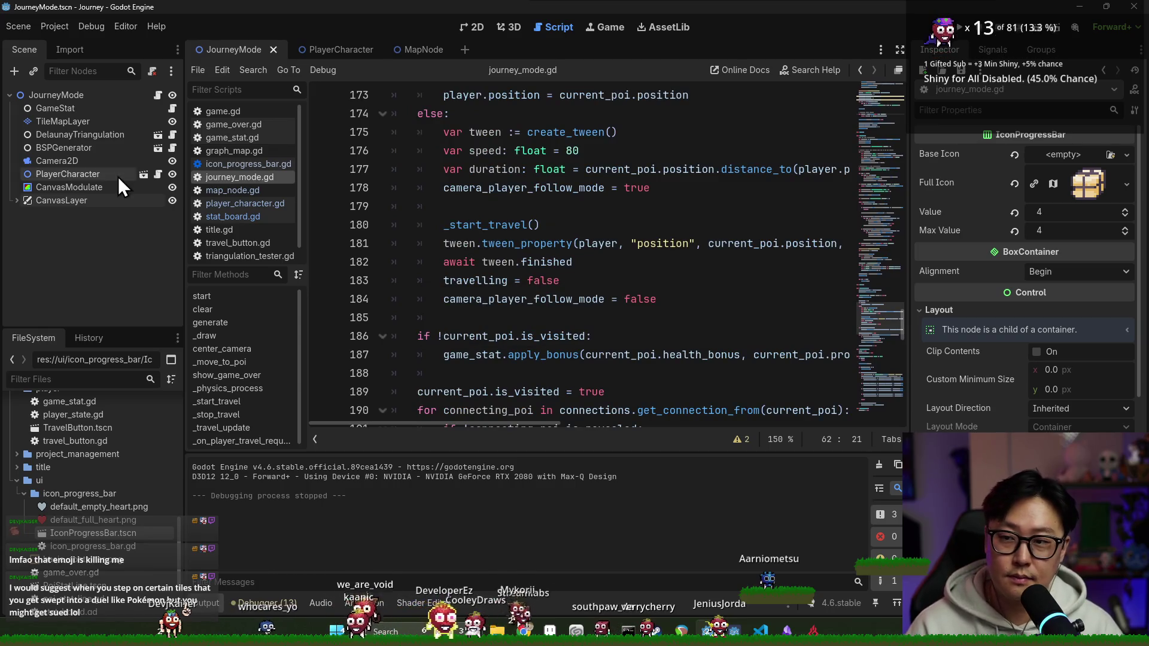
left_click(466, 30)
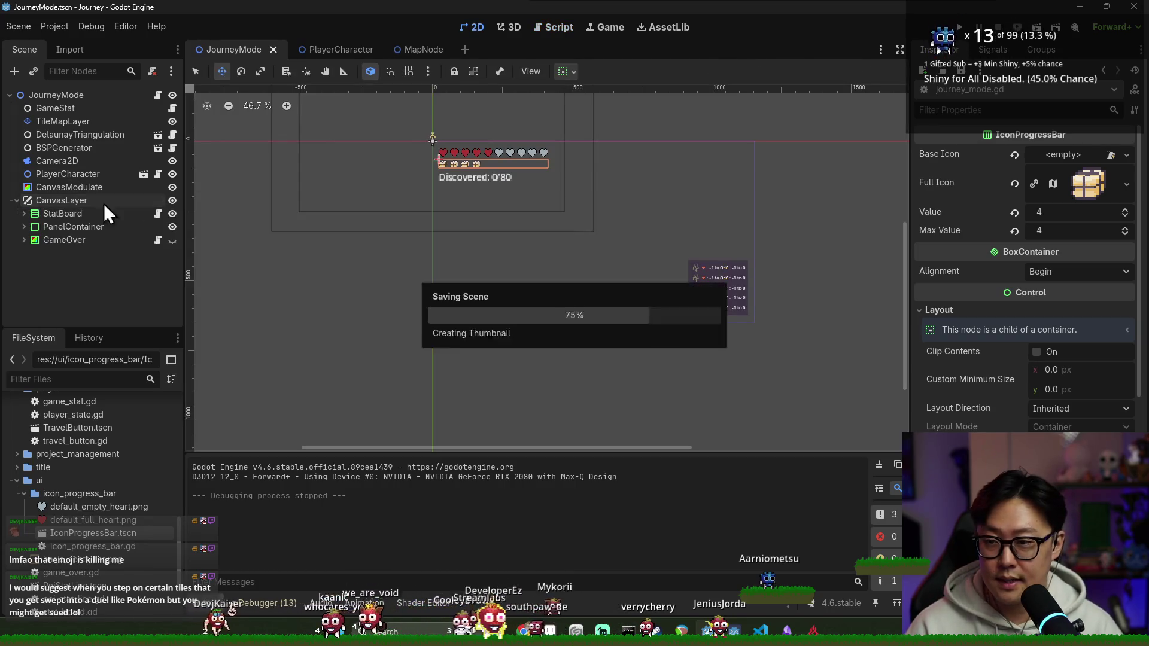
right_click(73, 202)
Add a ColorRect under CanvasLayer and rename it Victory
left_click(124, 217)
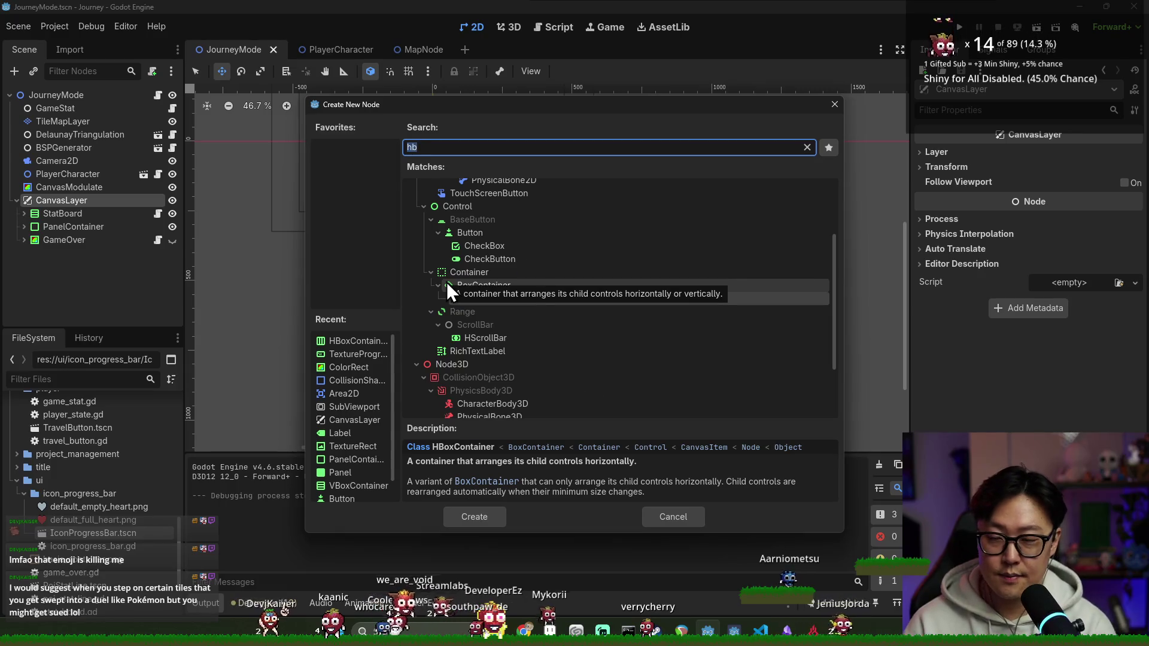
key("BackSpace")
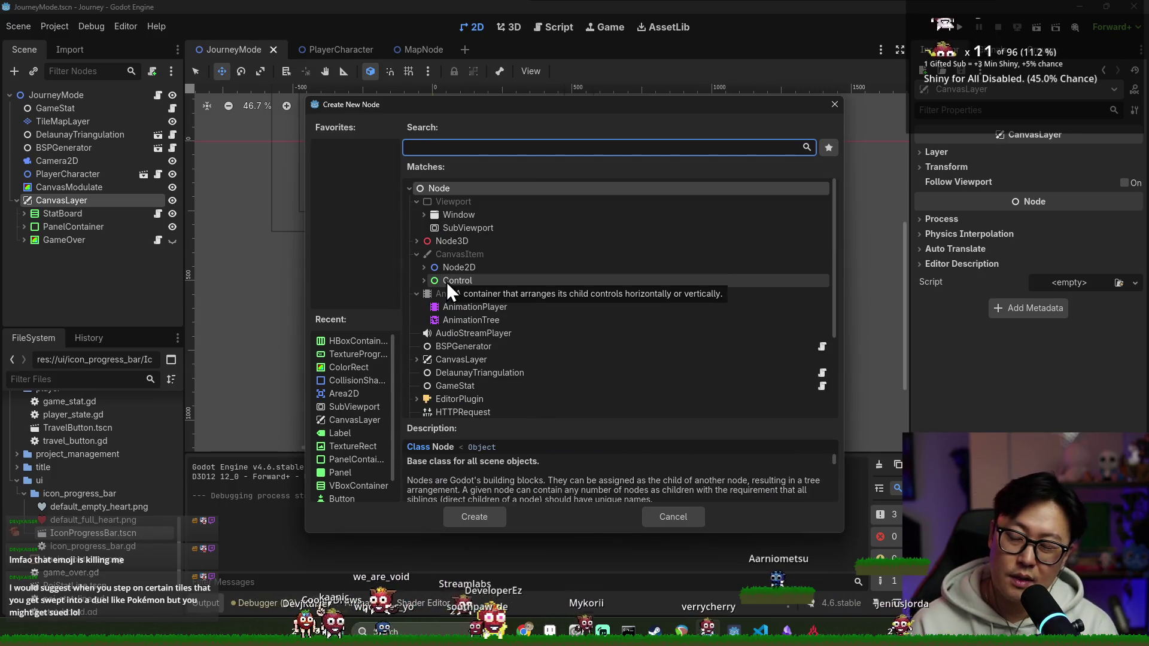
type("Color")
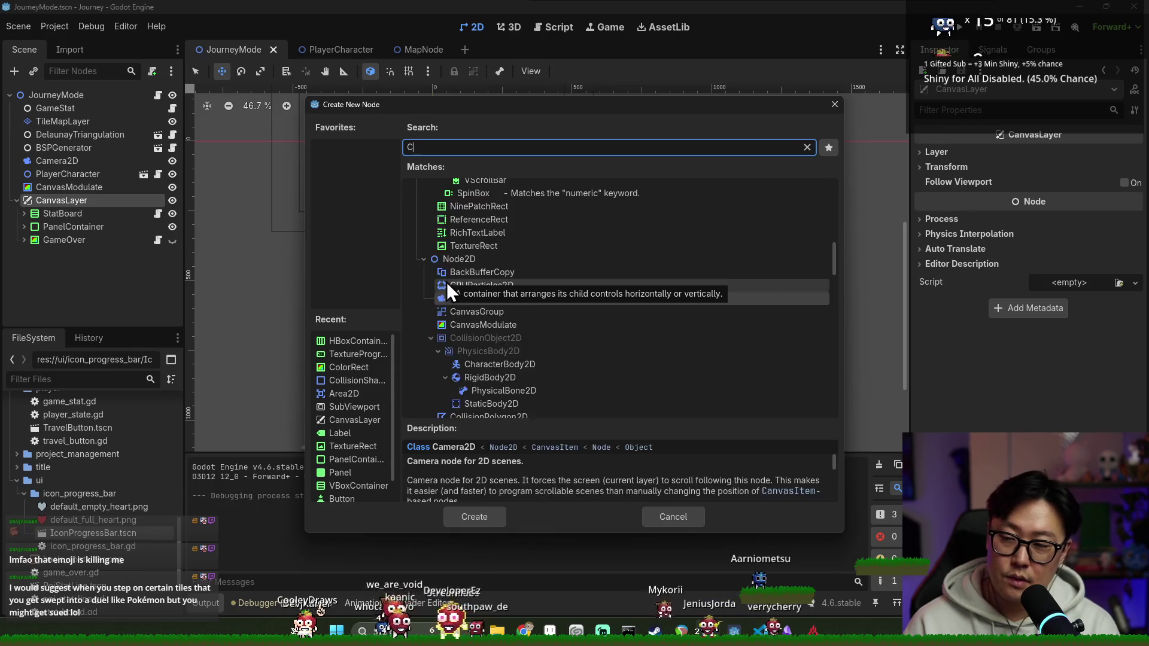
double_click(486, 303)
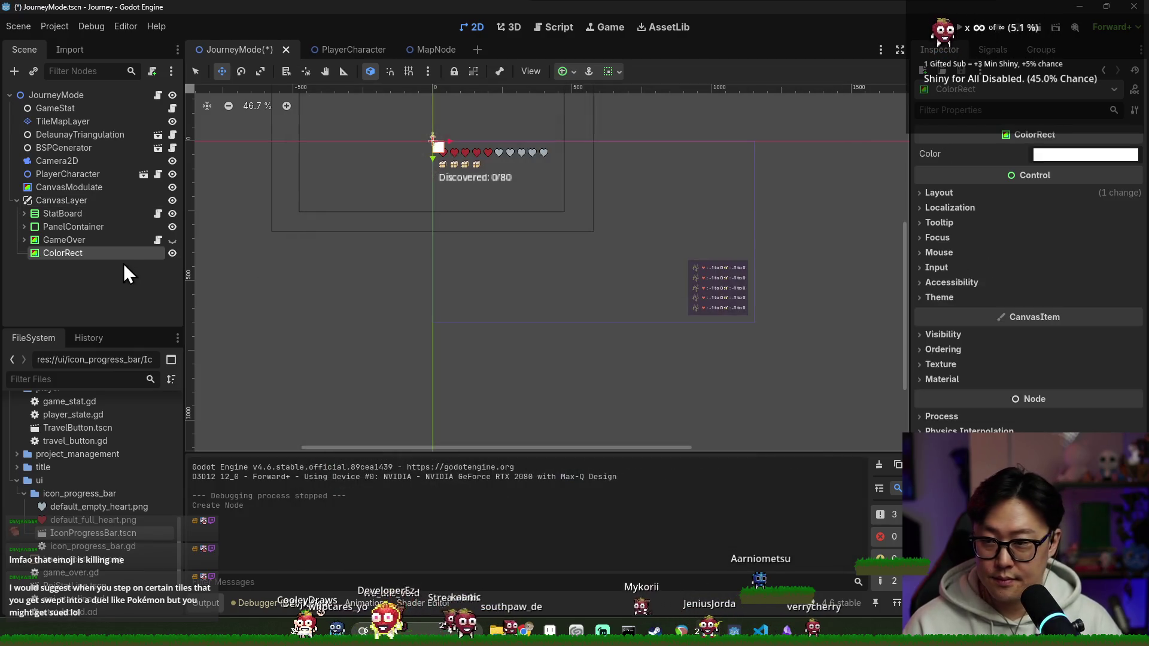
double_click(117, 256)
type("Victory")
key("Return")
Add a Label child to Victory and start typing its text 'Victory!! you have discovered'
left_click(63, 244)
right_click(71, 257)
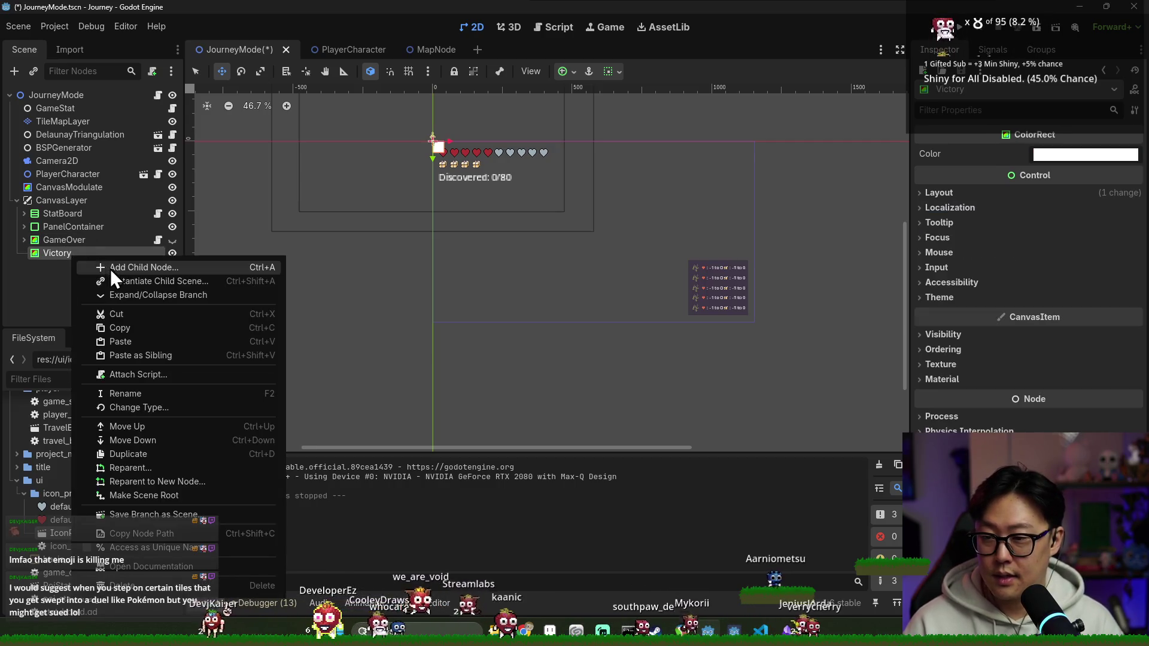
left_click(111, 268)
type("lab")
key("Return")
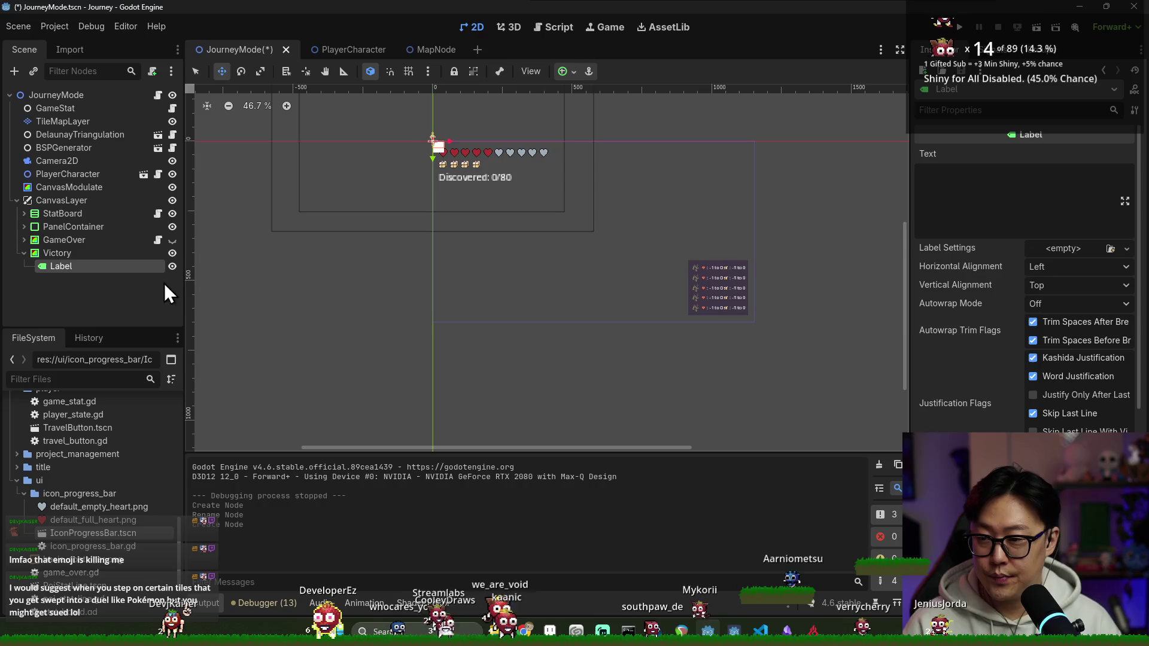
left_click(944, 218)
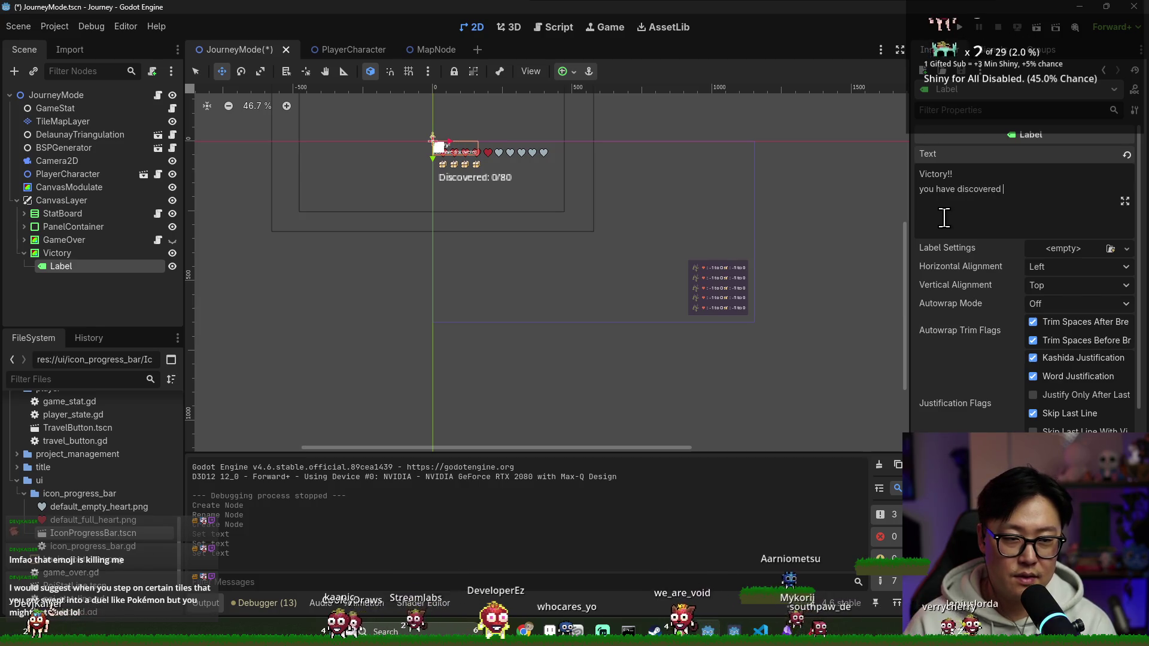
Centre the Label's text horizontally and vertically, and save
left_click(1071, 266)
left_click(1064, 303)
left_click(1061, 287)
left_click(1062, 319)
scroll(1058, 300, "down", 3)
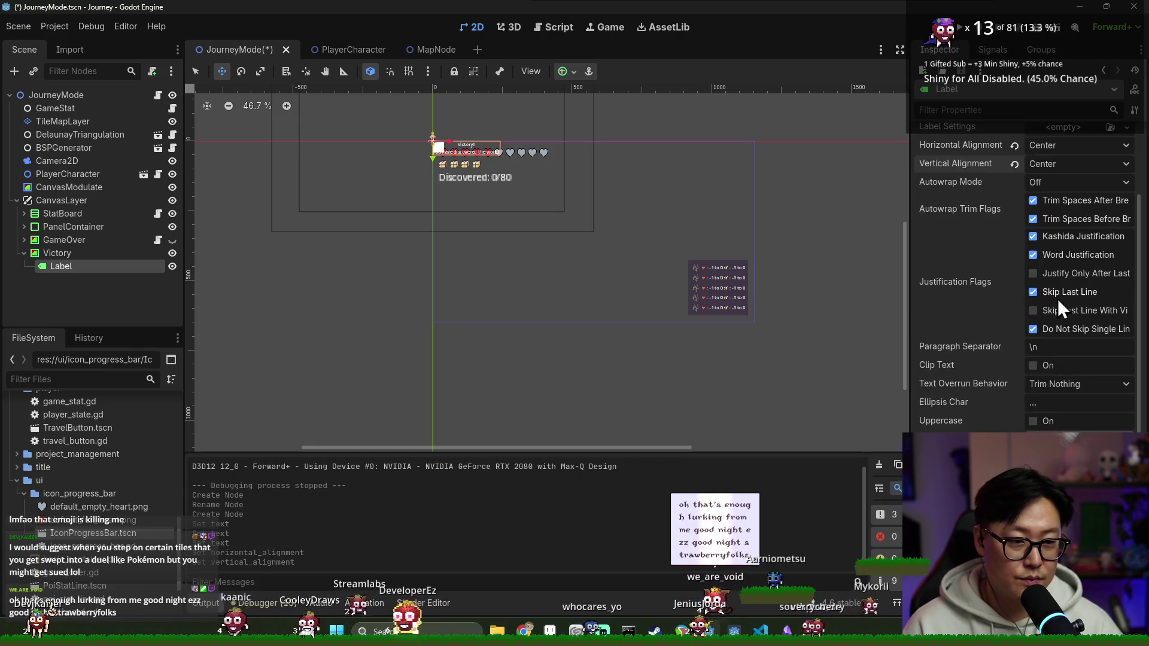
key("ctrl+s")
Make the Victory ColorRect fill the whole screen with its anchor preset, and save
left_click(92, 252)
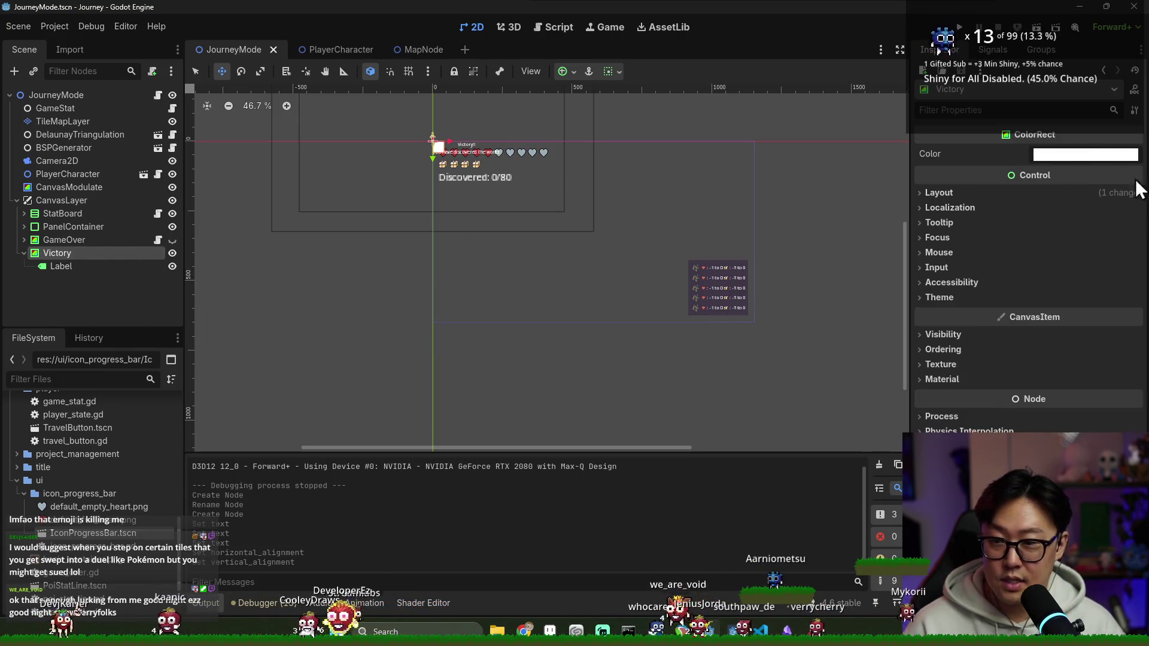
left_click(1079, 159)
key("Escape")
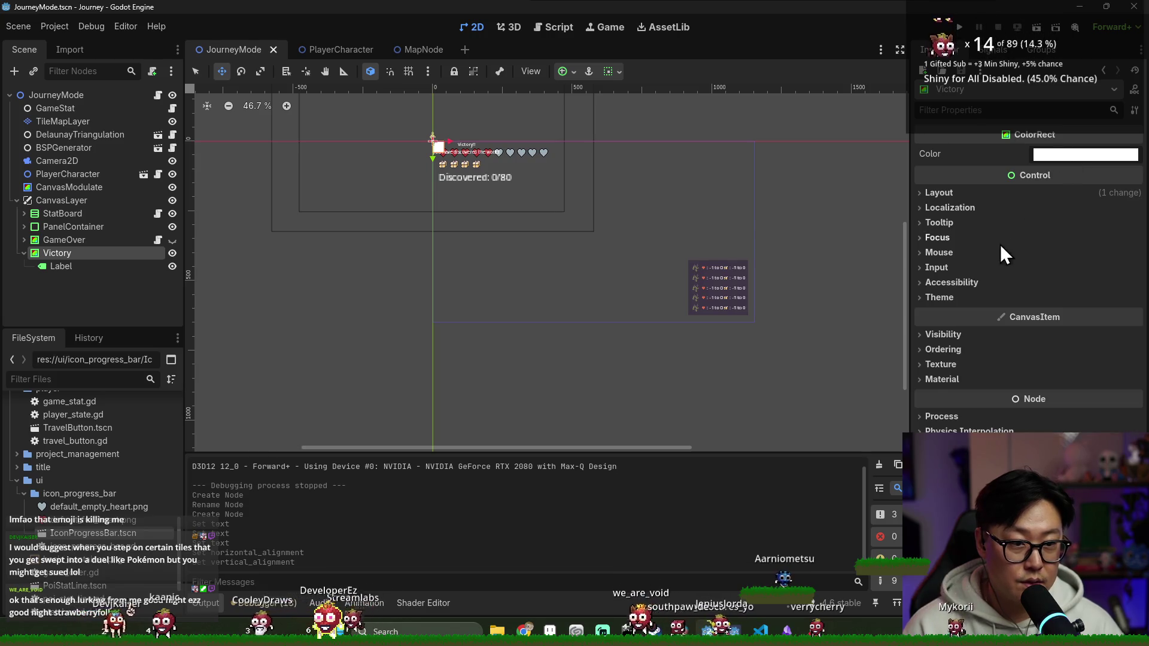
left_click(939, 192)
left_click(1081, 328)
left_click(1072, 367)
key("ctrl+s")
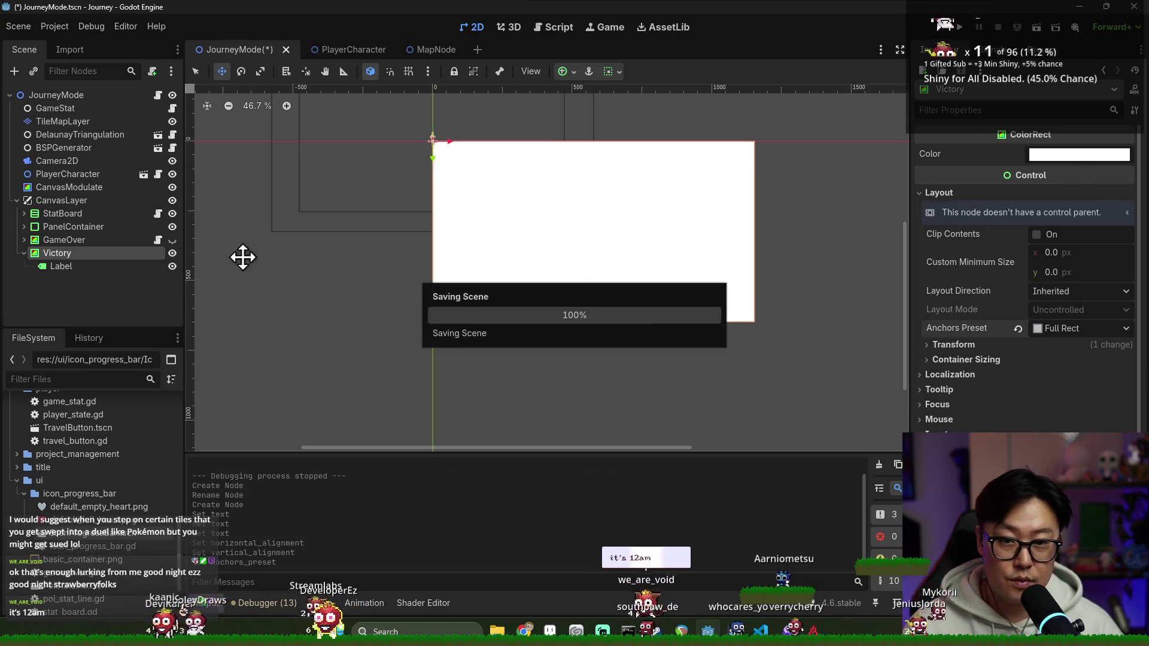
Apply an anchor preset to the Label so the message is centred, and save
left_click(88, 266)
scroll(1075, 223, "down", 5)
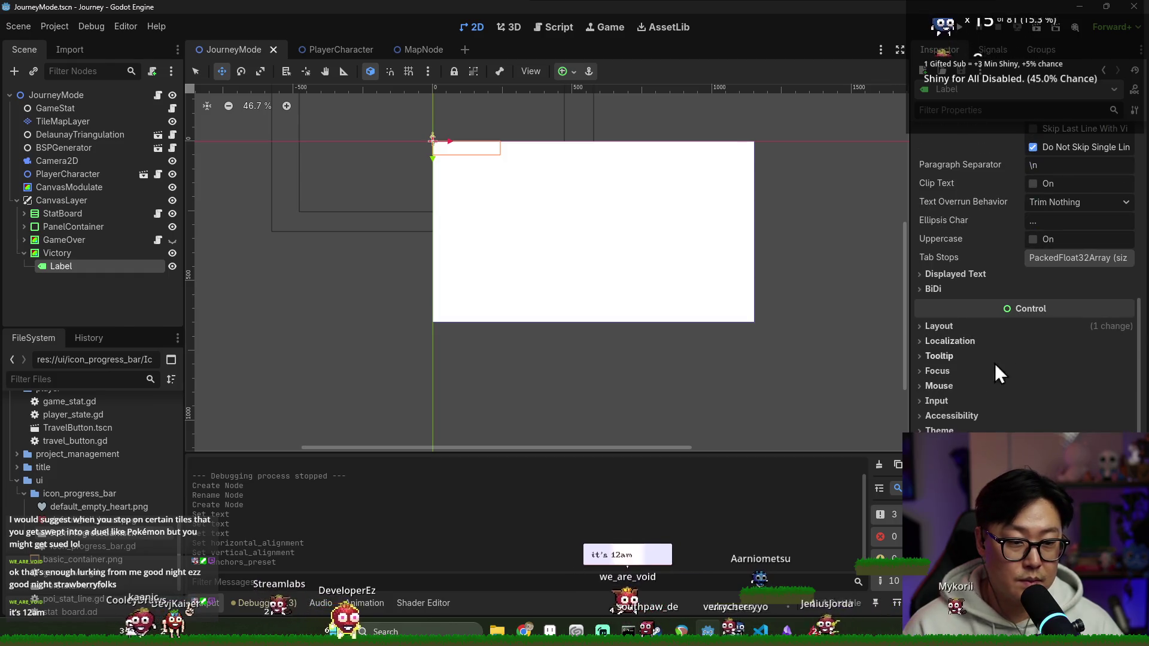
left_click(956, 323)
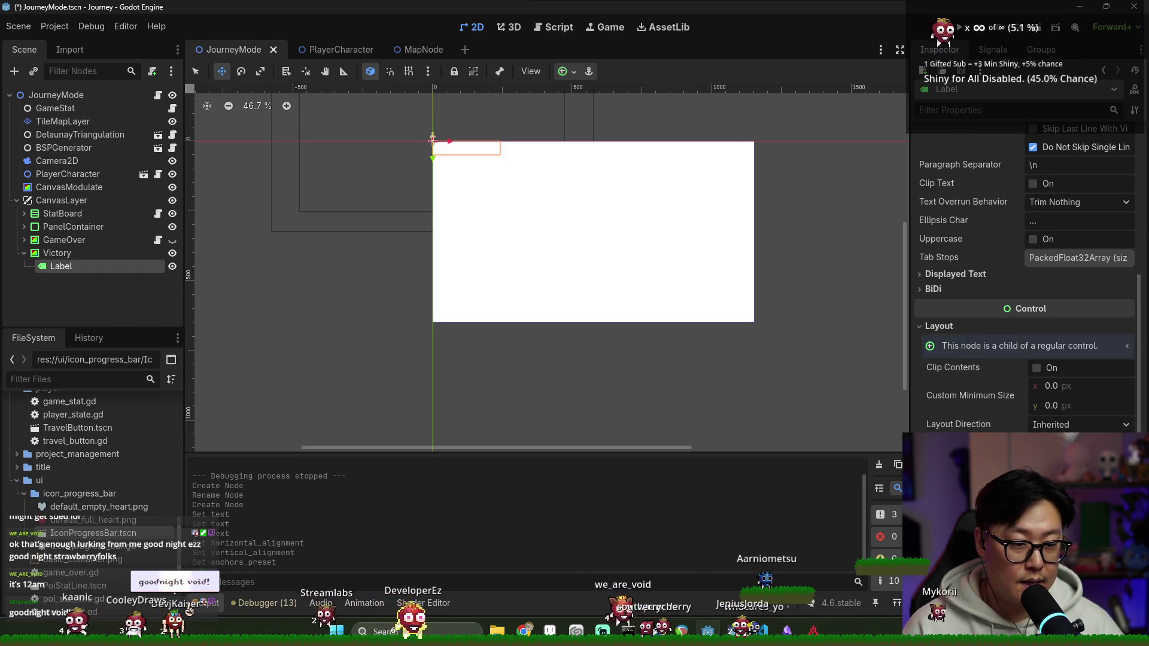
left_click(1071, 413)
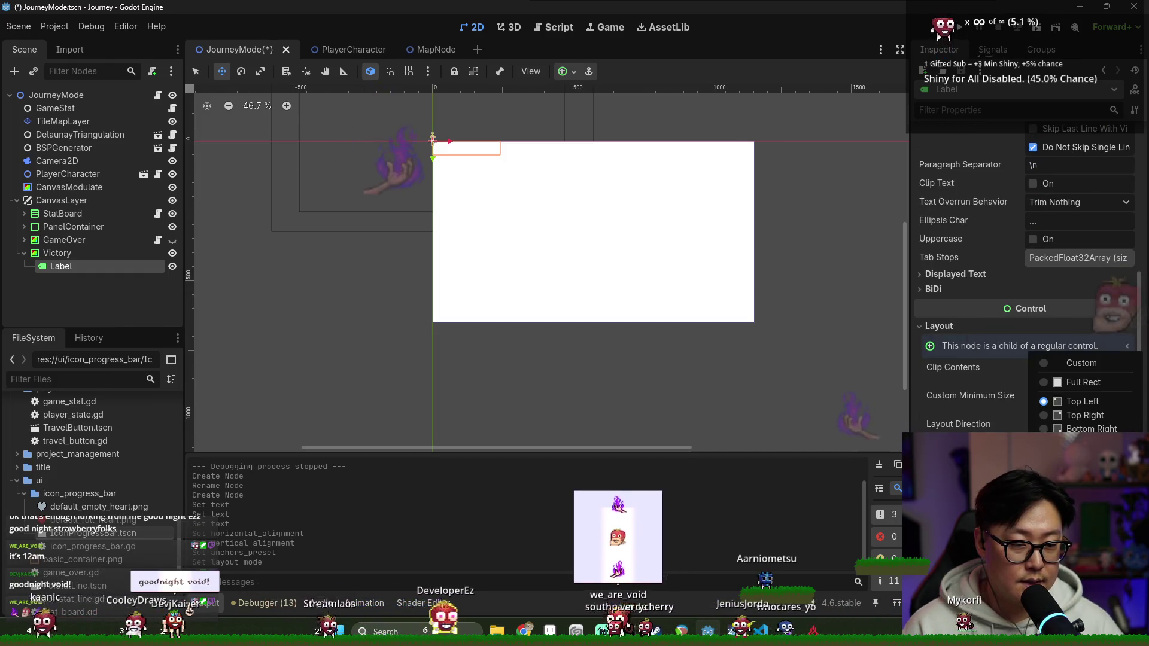
left_click(1072, 402)
key("ctrl+s")
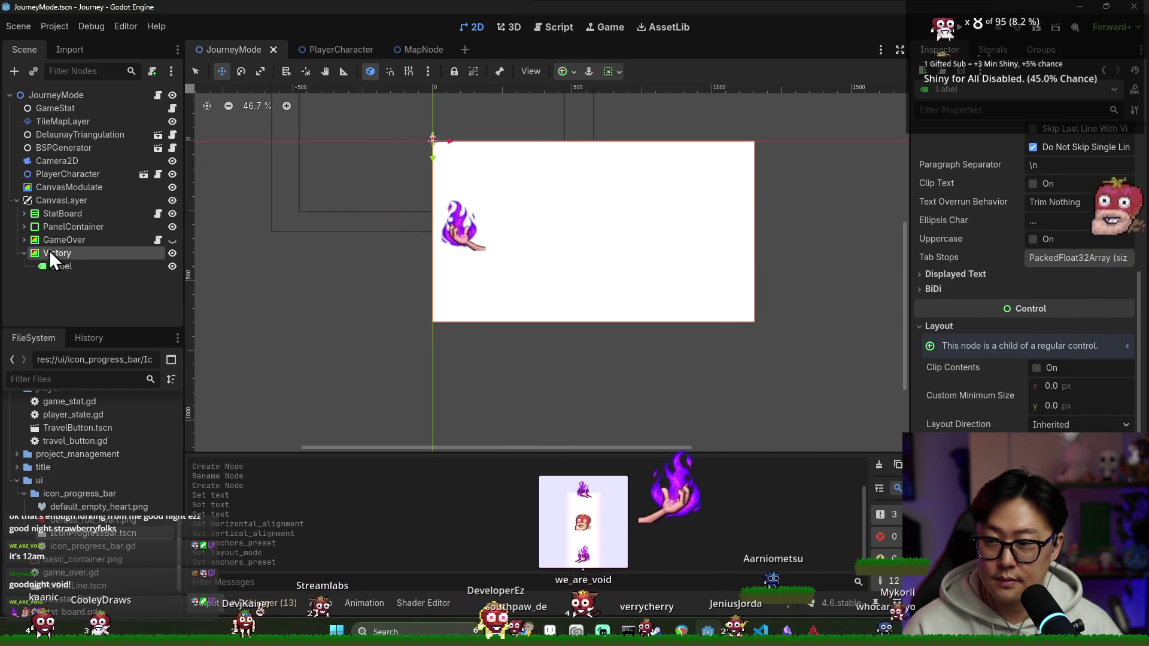
Colour Victory a dark olive yellow with saturation 92, and save
left_click(49, 252)
left_click(1077, 154)
mouse_move(1054, 390)
left_mouse_down()
mouse_move(1080, 394)
mouse_move(1004, 382)
left_mouse_up()
left_click(1019, 380)
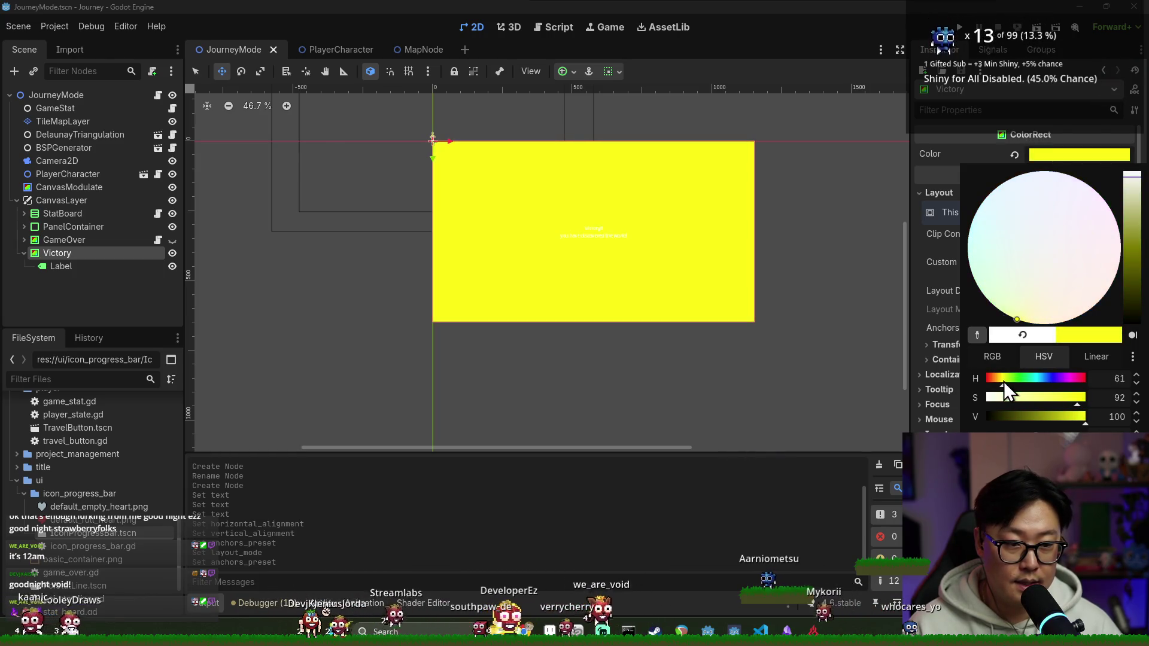
left_click_drag(1052, 417, 1034, 418)
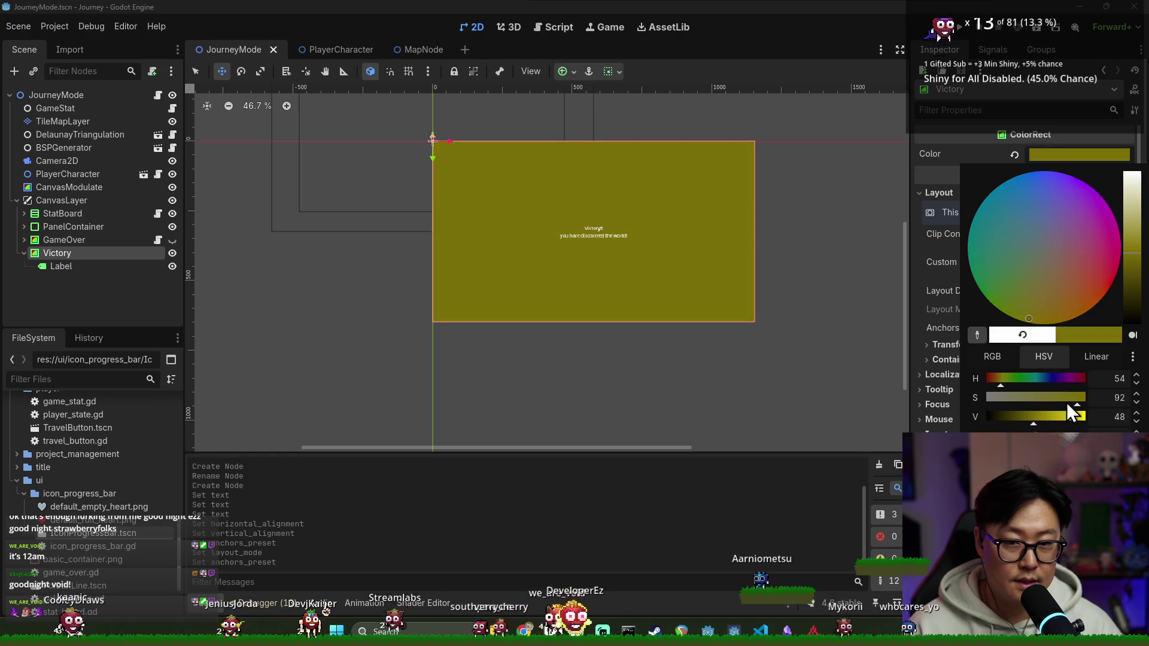
left_click(604, 247)
scroll(652, 244, "up", 3)
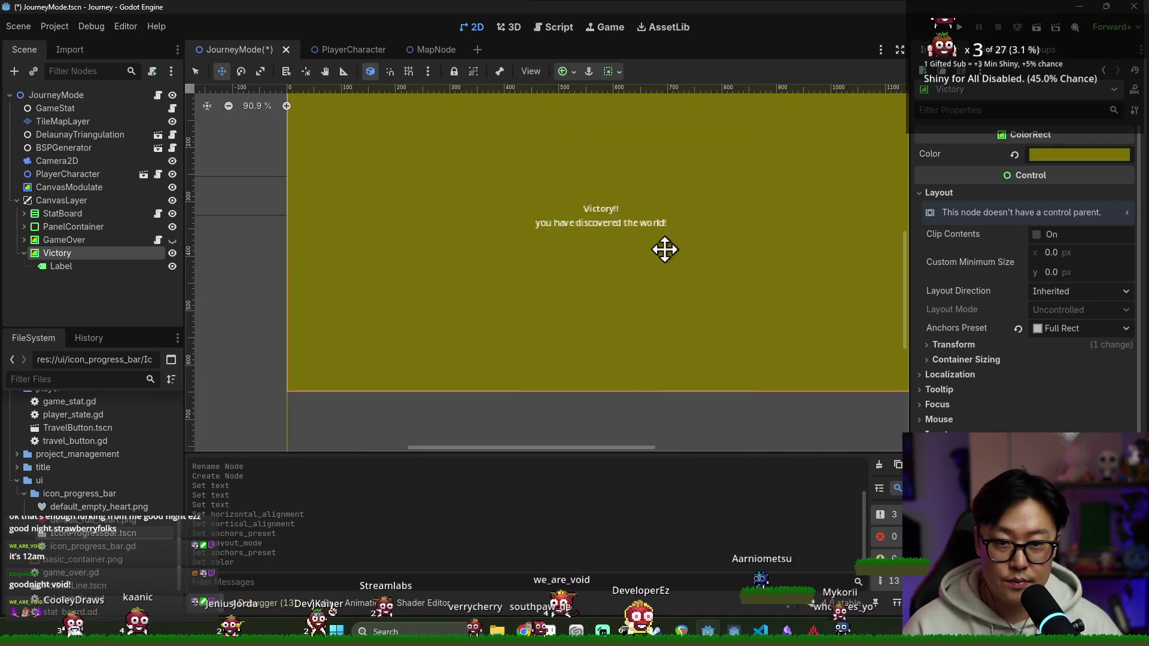
key("ctrl+s")
scroll(574, 239, "down", 2)
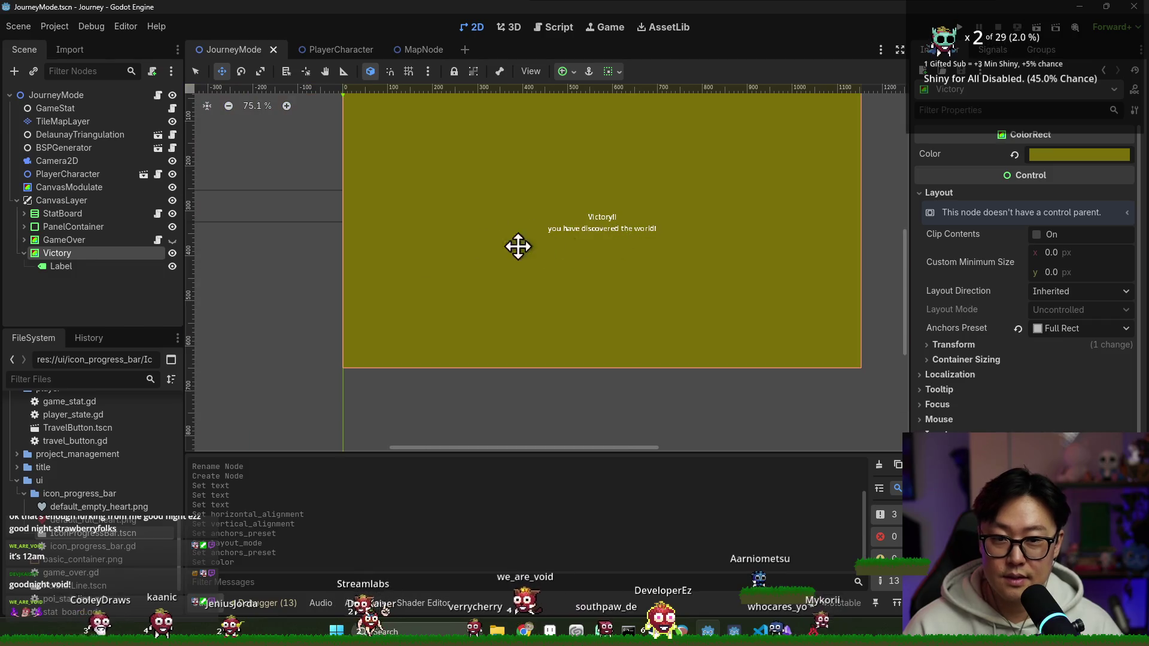
right_click(38, 254)
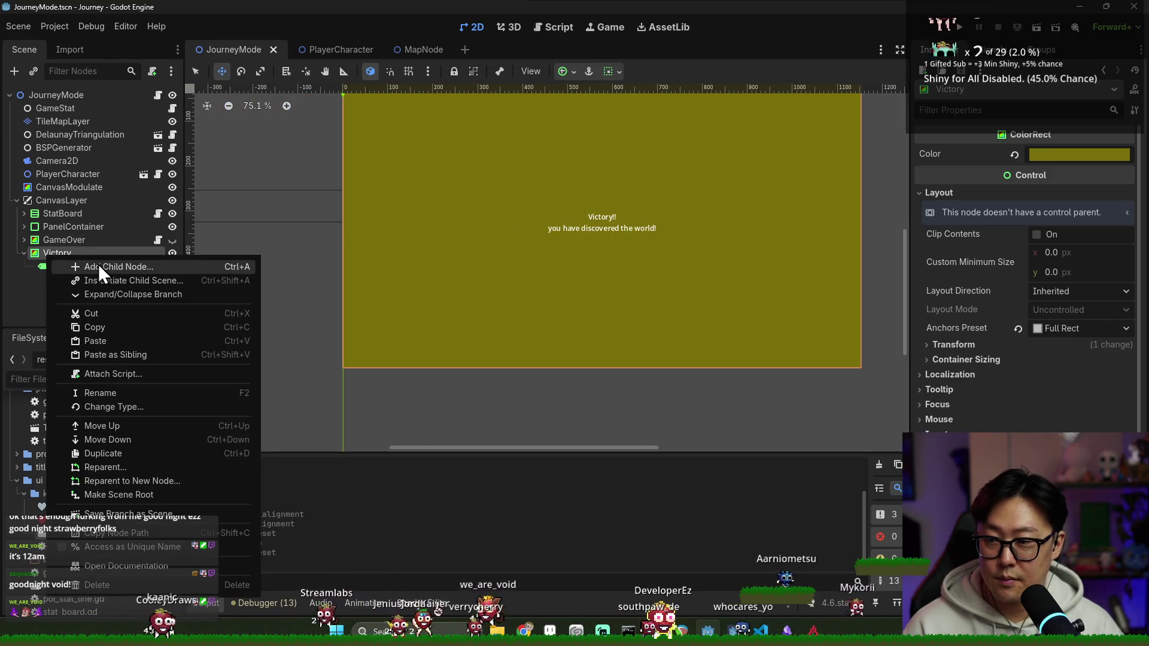
Add a Button under Victory with the text 'Journey Again', and save
left_click(98, 264)
type("but")
key("Return")
left_click(965, 201)
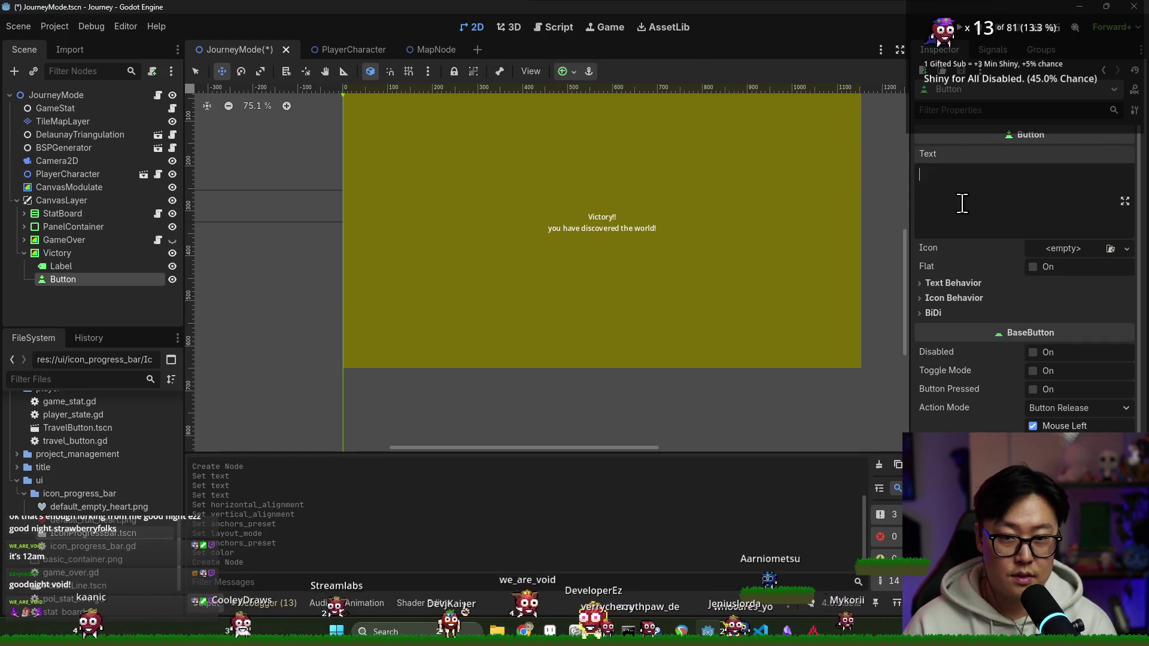
type("Journey Again")
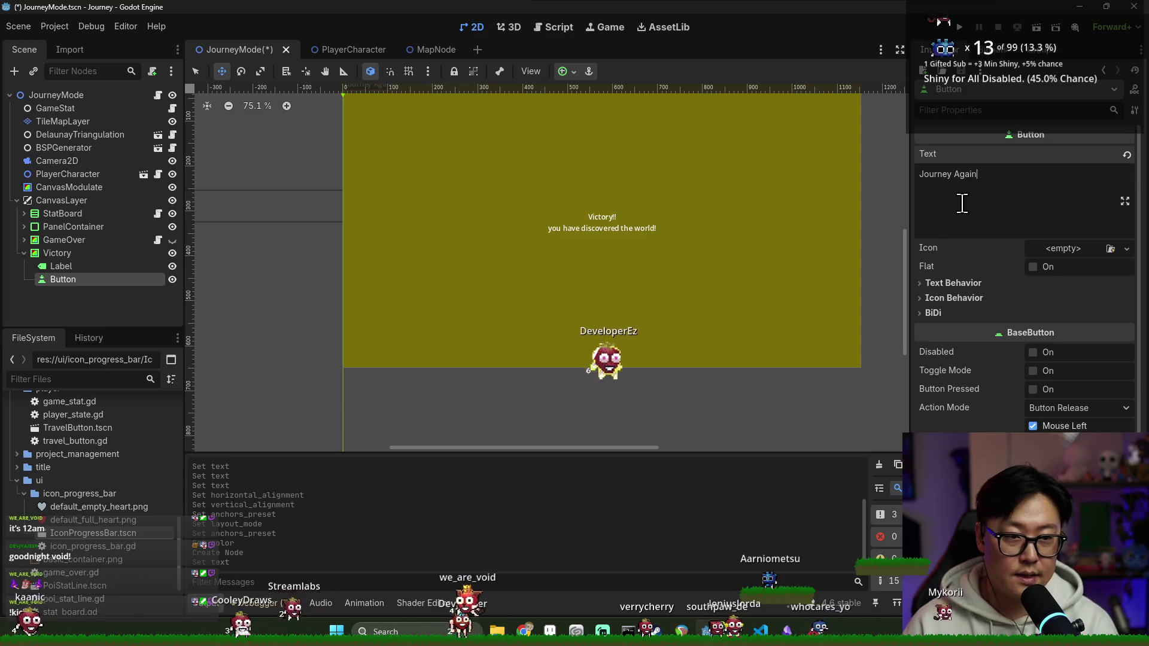
key("ctrl+a")
key("ctrl+s")
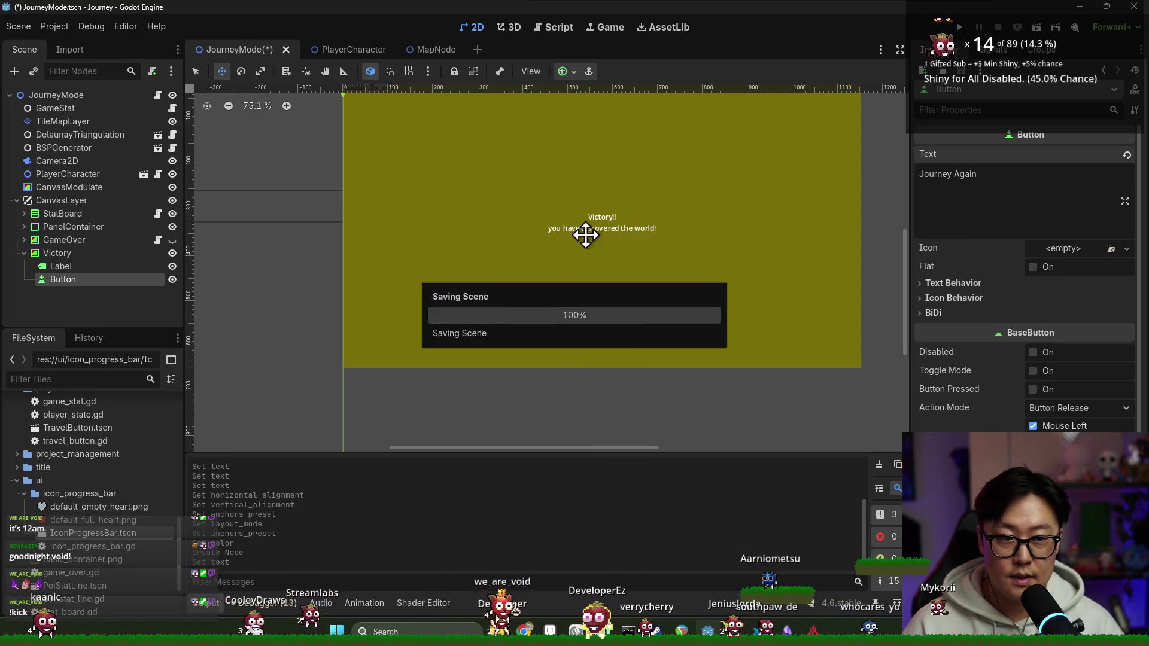
Anchor the button to Center, move it below the victory message, and save
scroll(1018, 389, "down", 3)
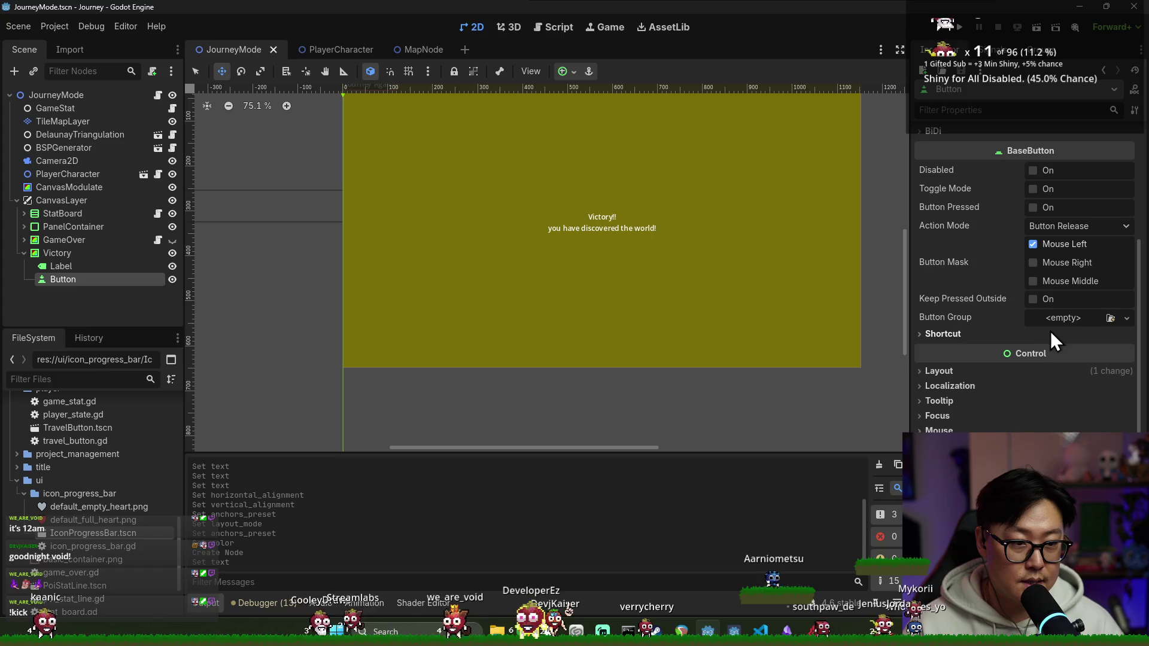
left_click(1003, 371)
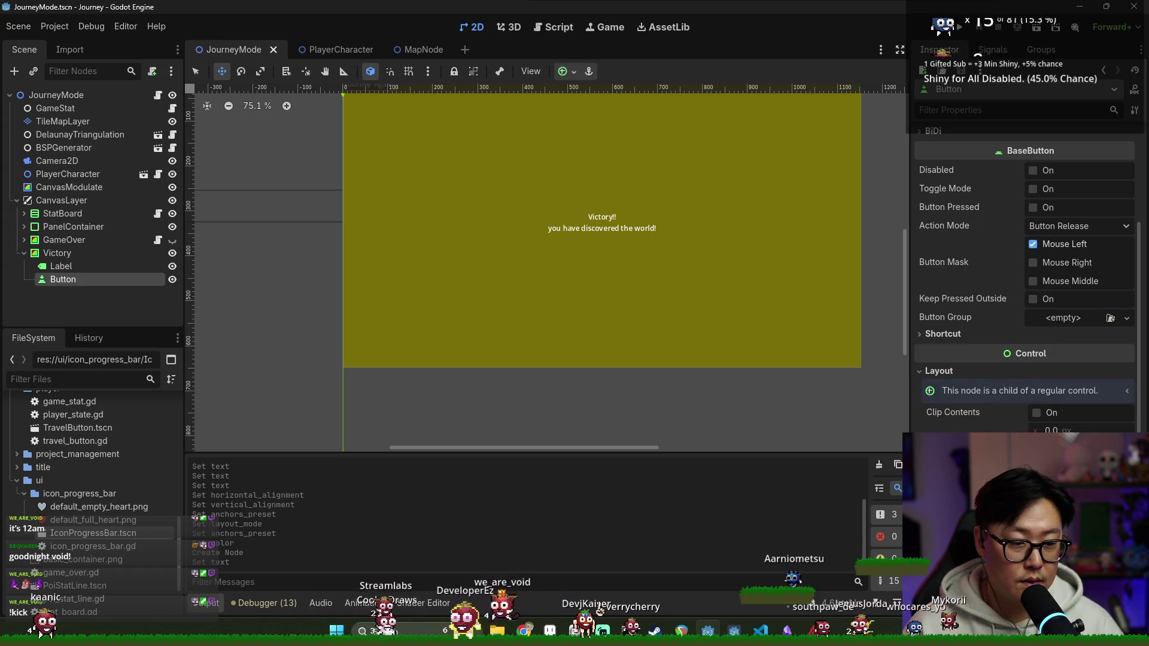
left_click(1078, 449)
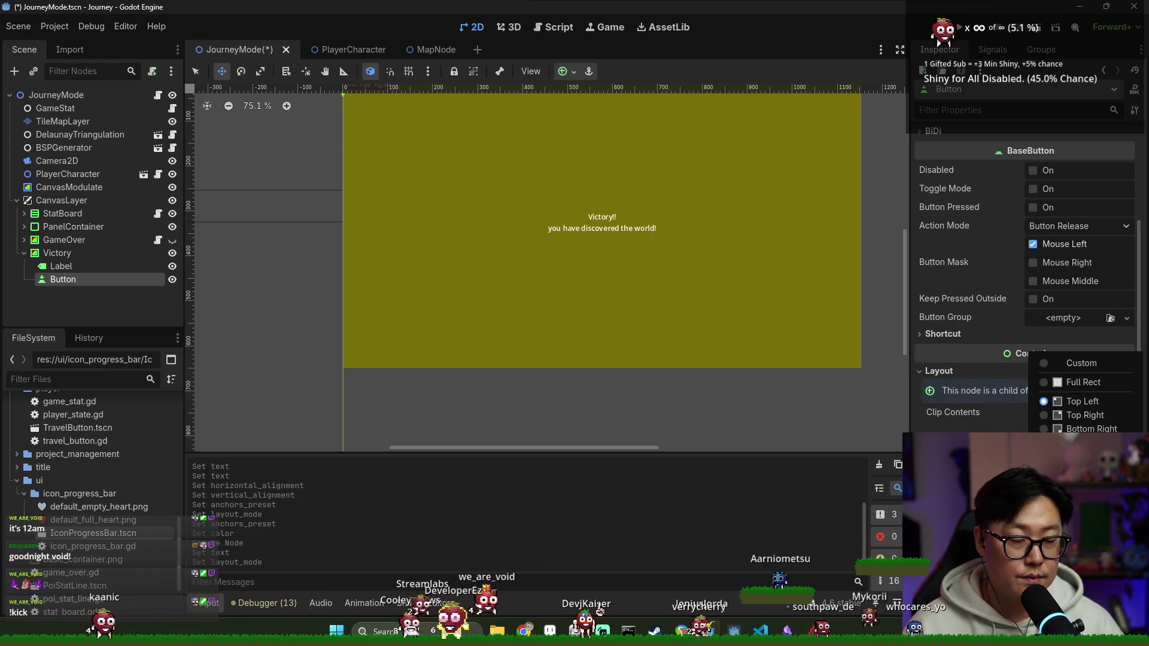
left_click(1083, 511)
scroll(579, 239, "up", 2)
left_click_drag(579, 239, 585, 271)
key("ctrl+s")
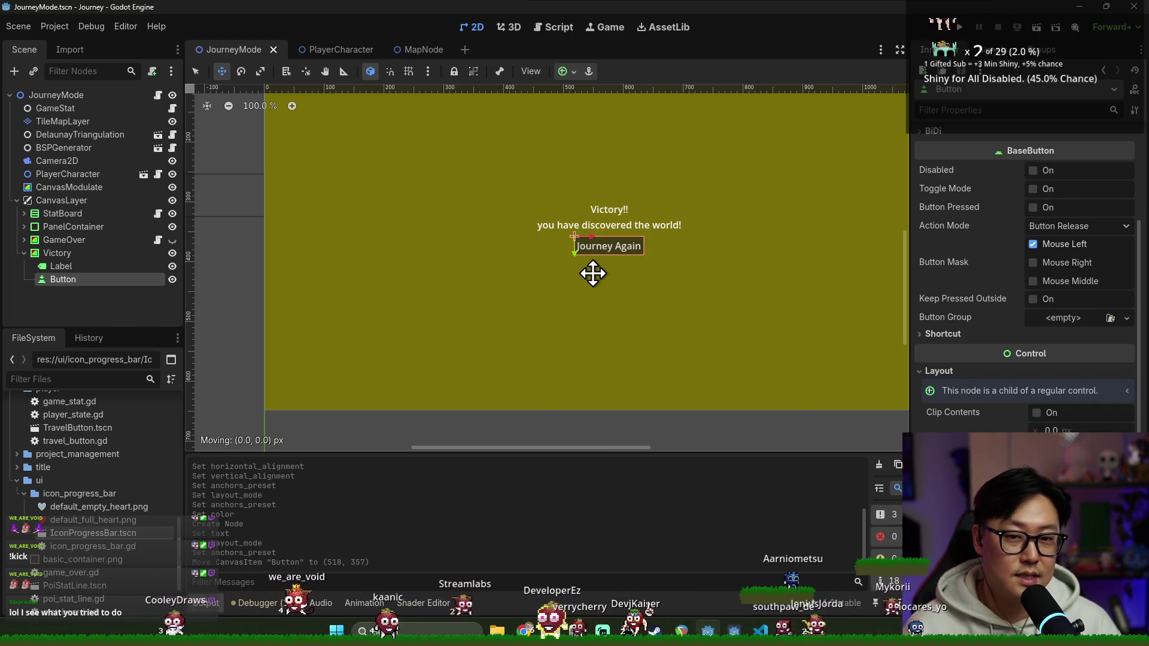
key("ctrl+s")
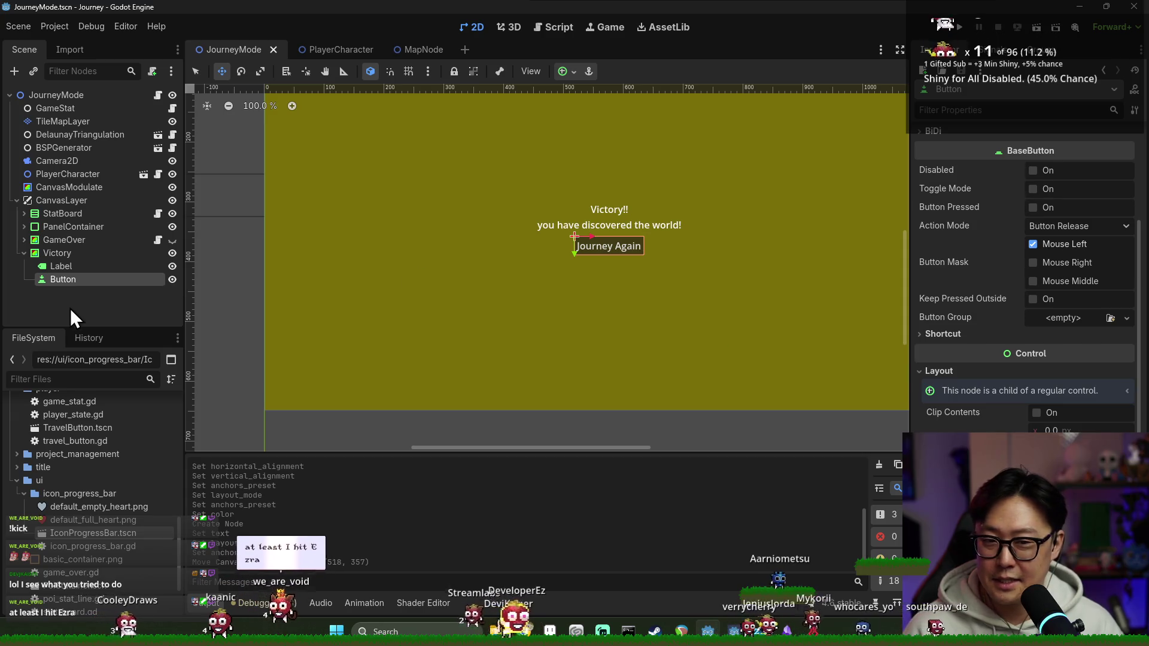
key("ctrl+s")
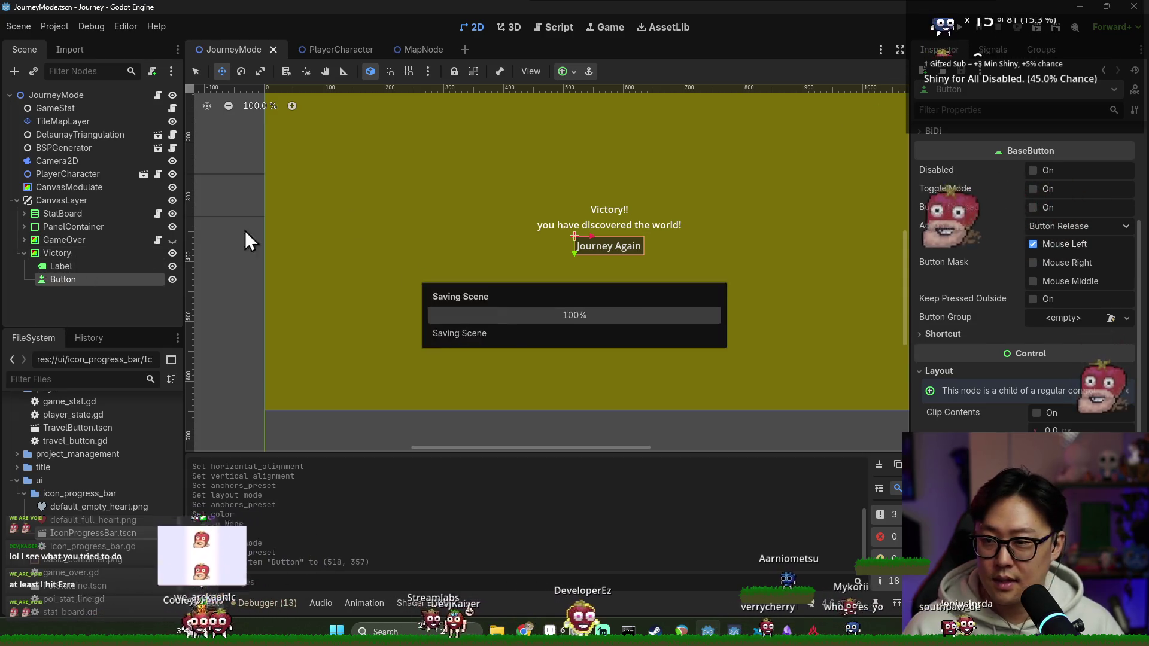
left_click(989, 54)
Connect the button's pressed() signal to _on_button_pressed in journey_mode.gd
double_click(979, 135)
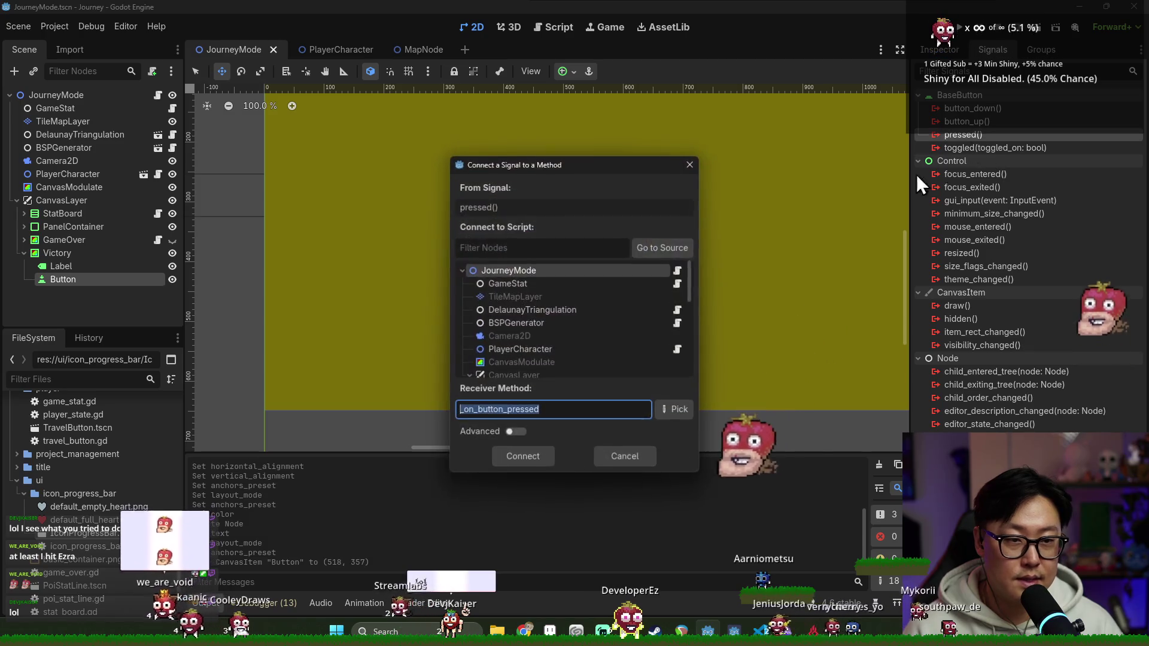
key("Return")
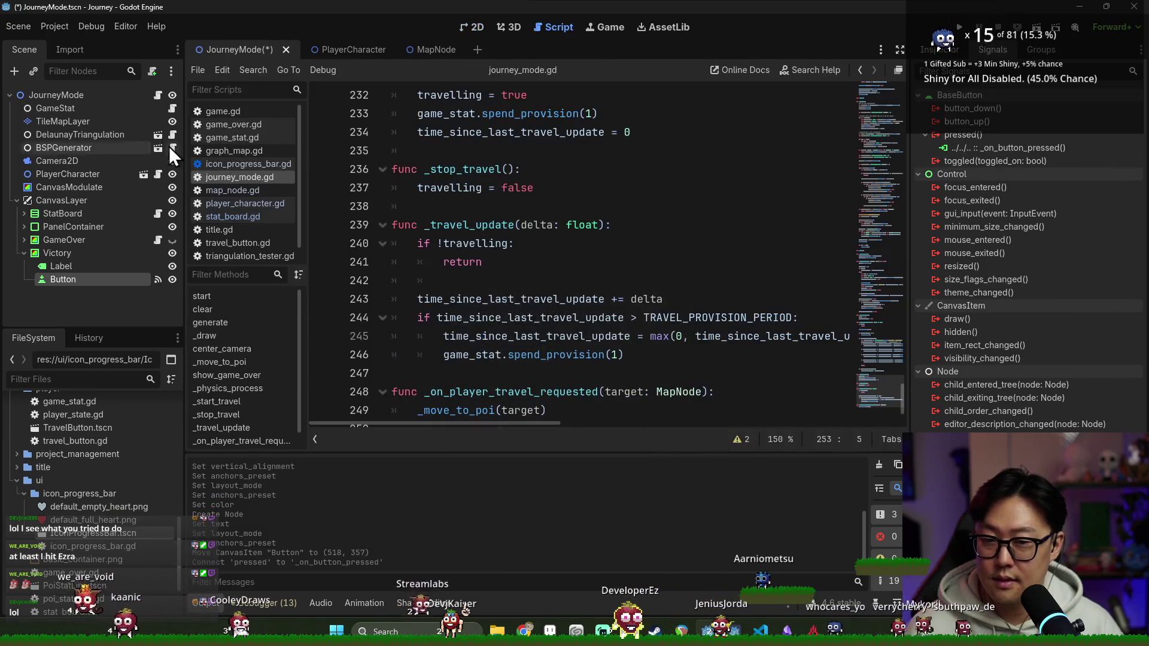
key("ctrl+s")
scroll(525, 310, "down", 2)
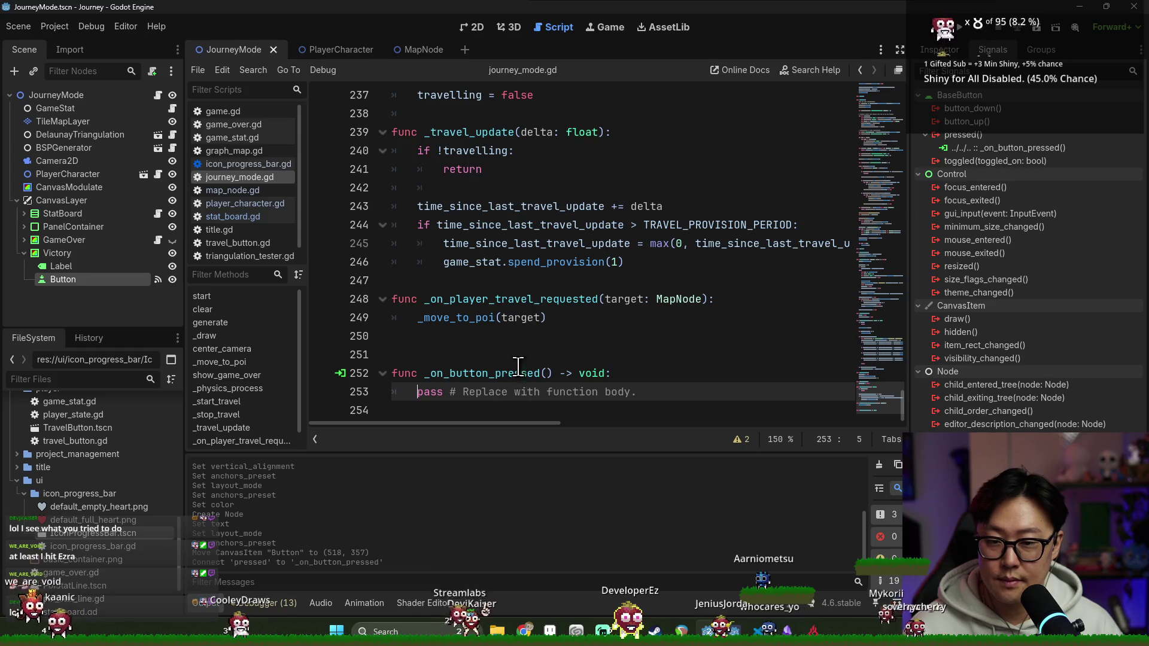
key("Up")
key("Up")
key("BackSpace")
Replace pass in _on_button_pressed with get_tree().reload_current_scene(), and save the script
left_click(453, 353)
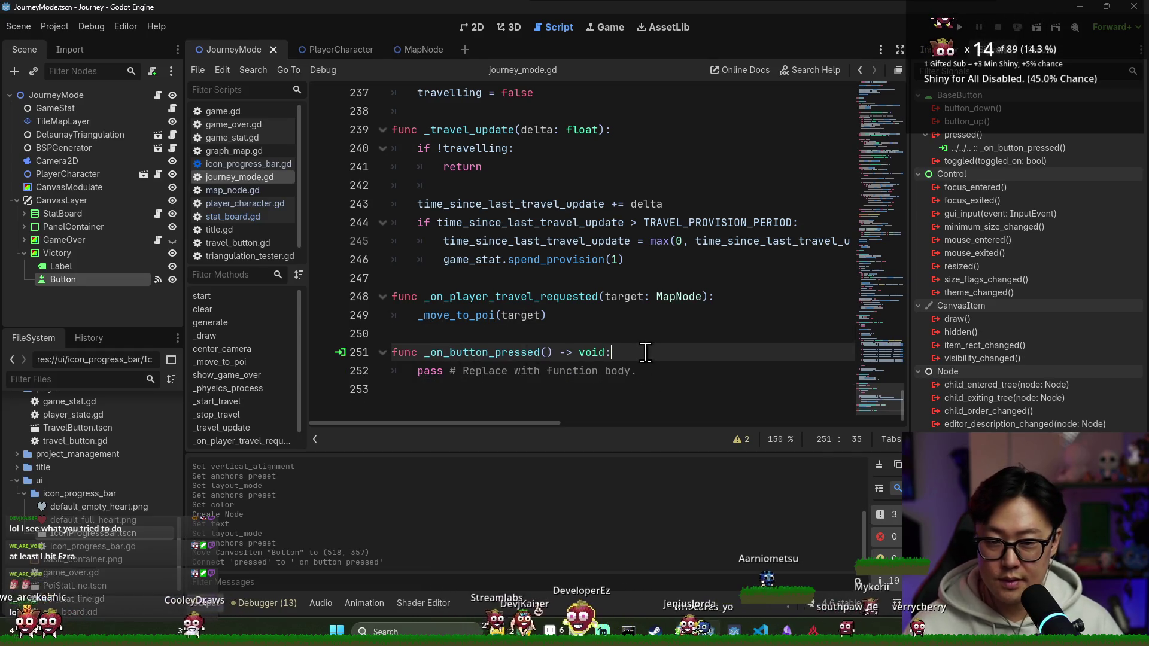
key("Return")
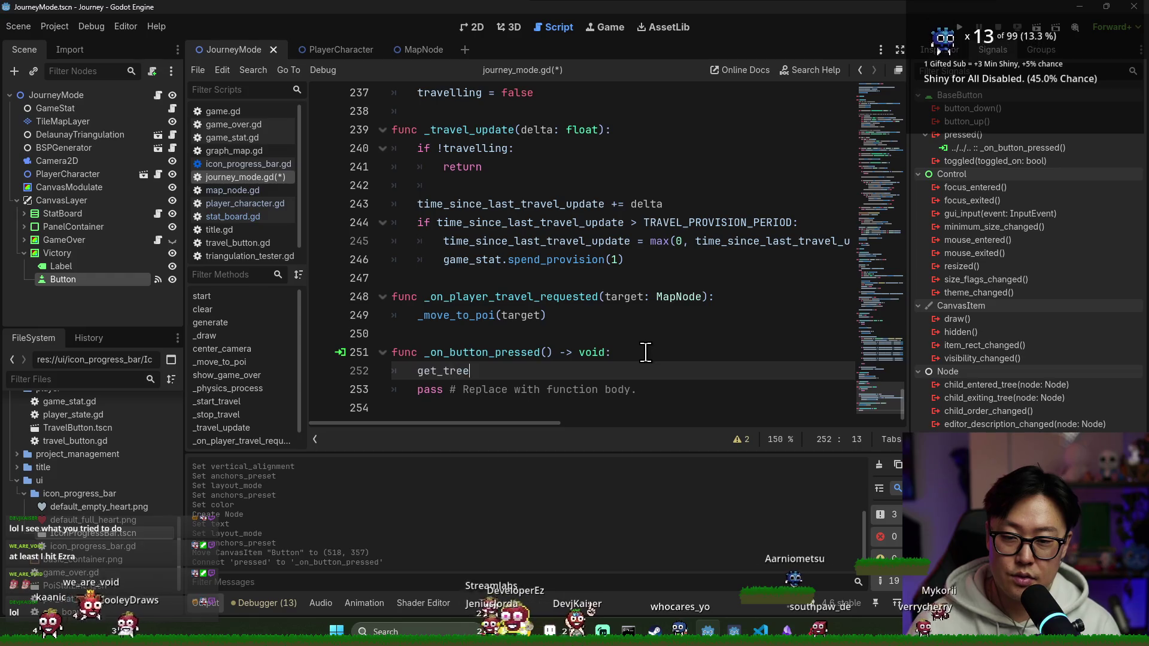
type("rel")
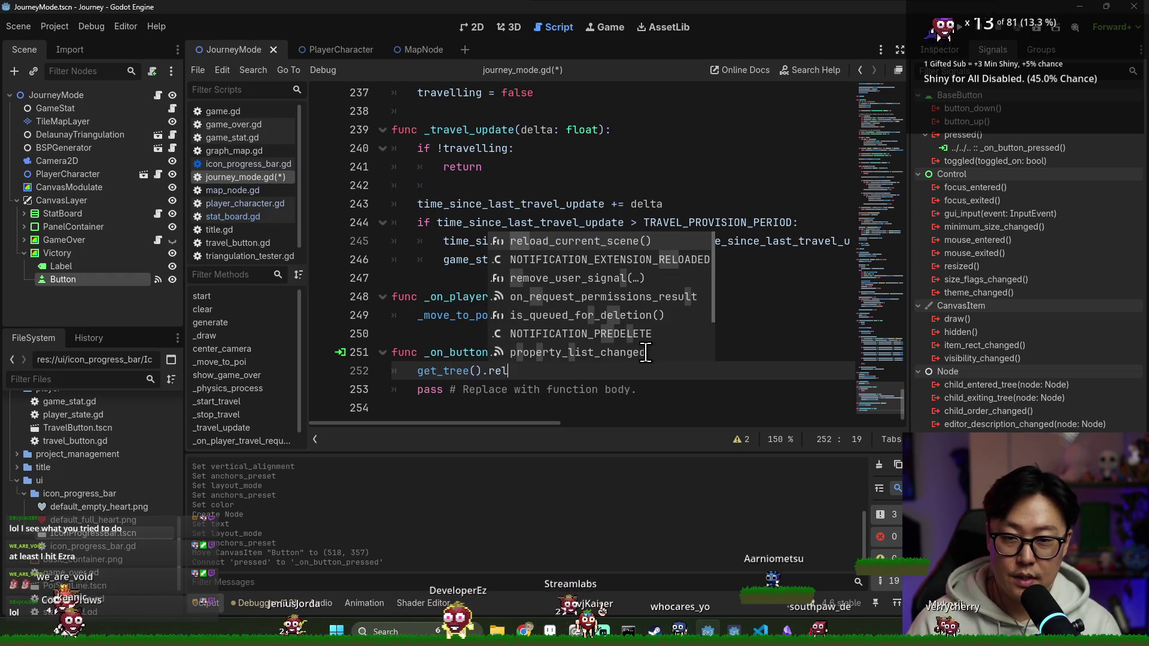
key("Return")
key("shift+Down")
key("BackSpace")
key("ctrl+s")
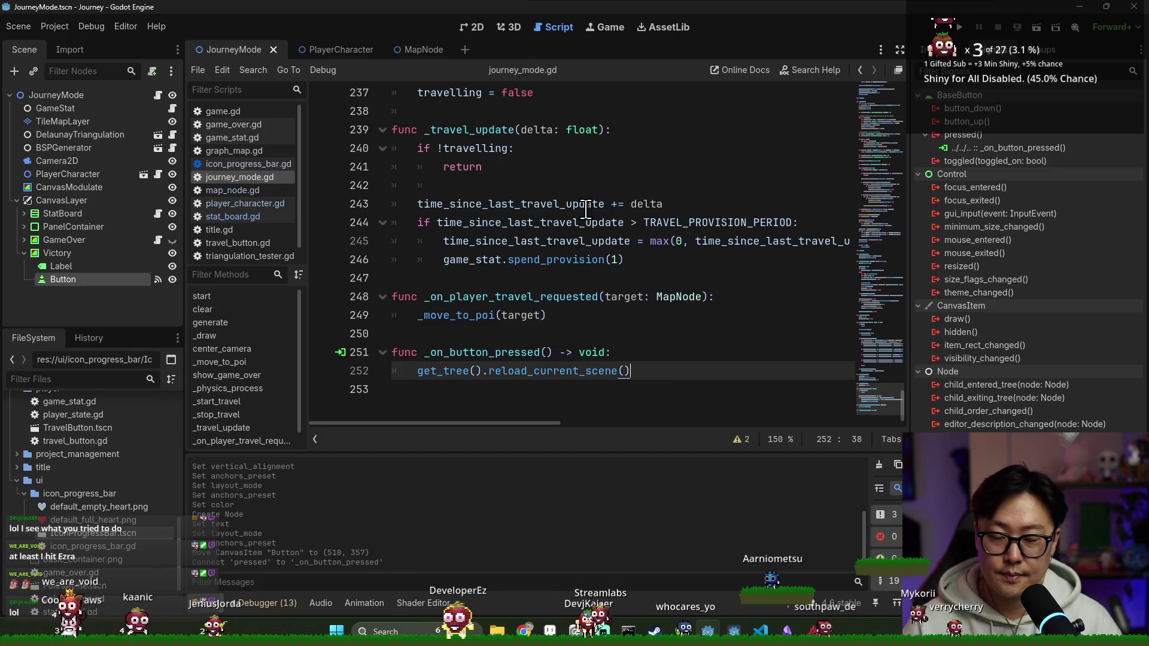
Run the game and start it from the title screen, then close it and save
left_click(960, 27)
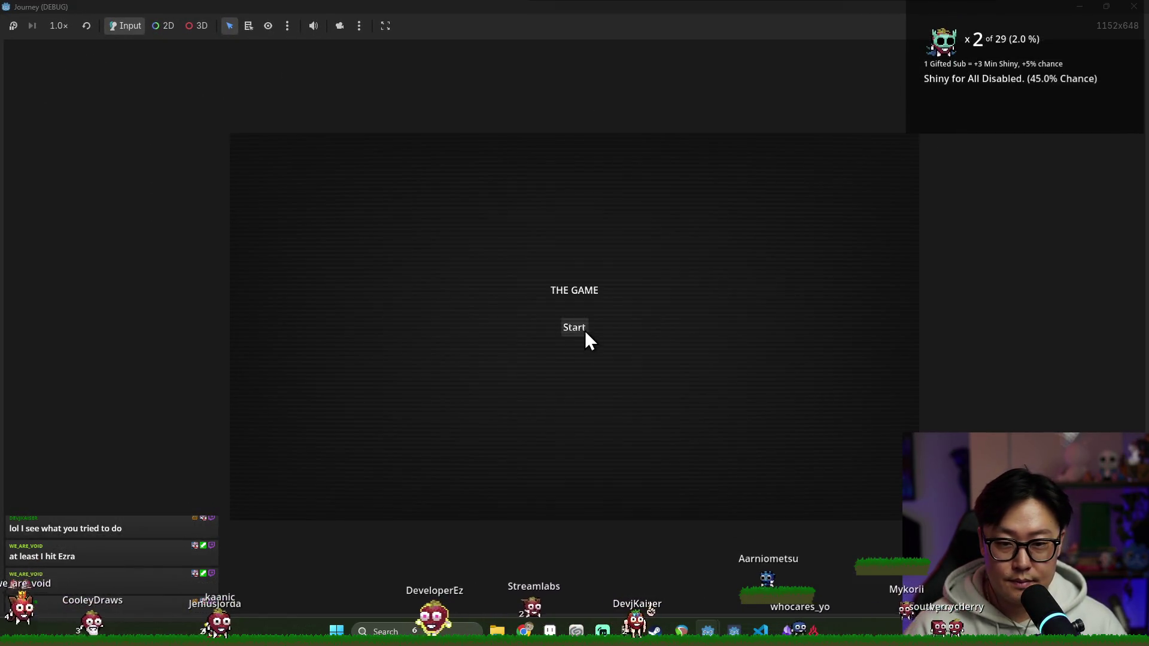
left_click(584, 330)
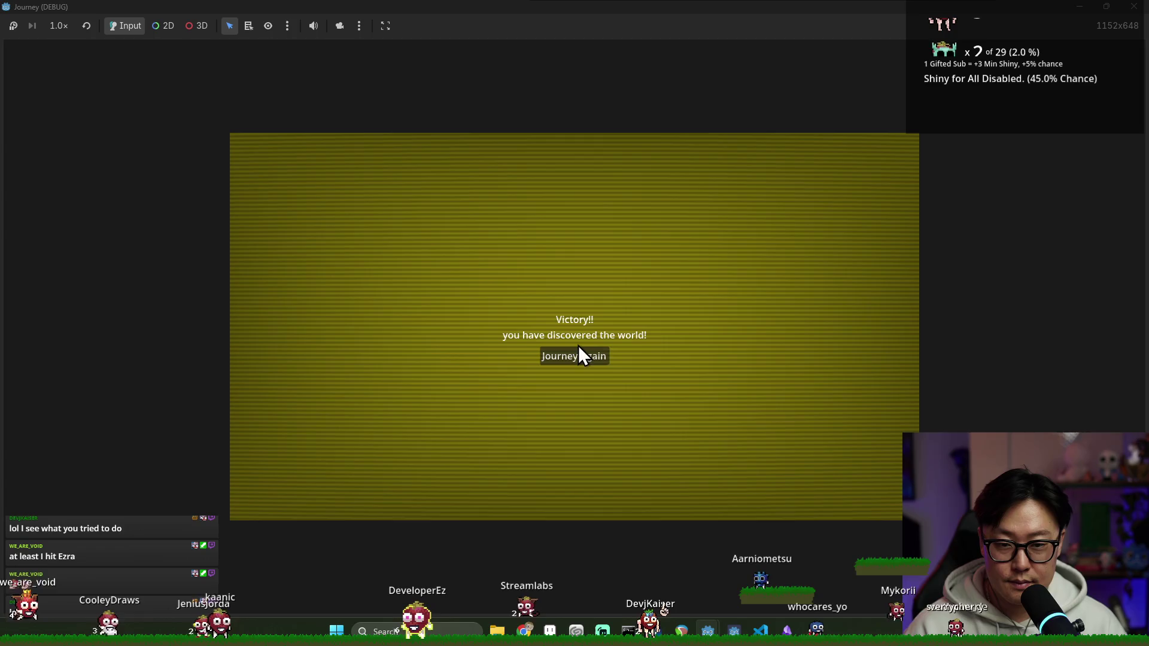
left_click(1134, 6)
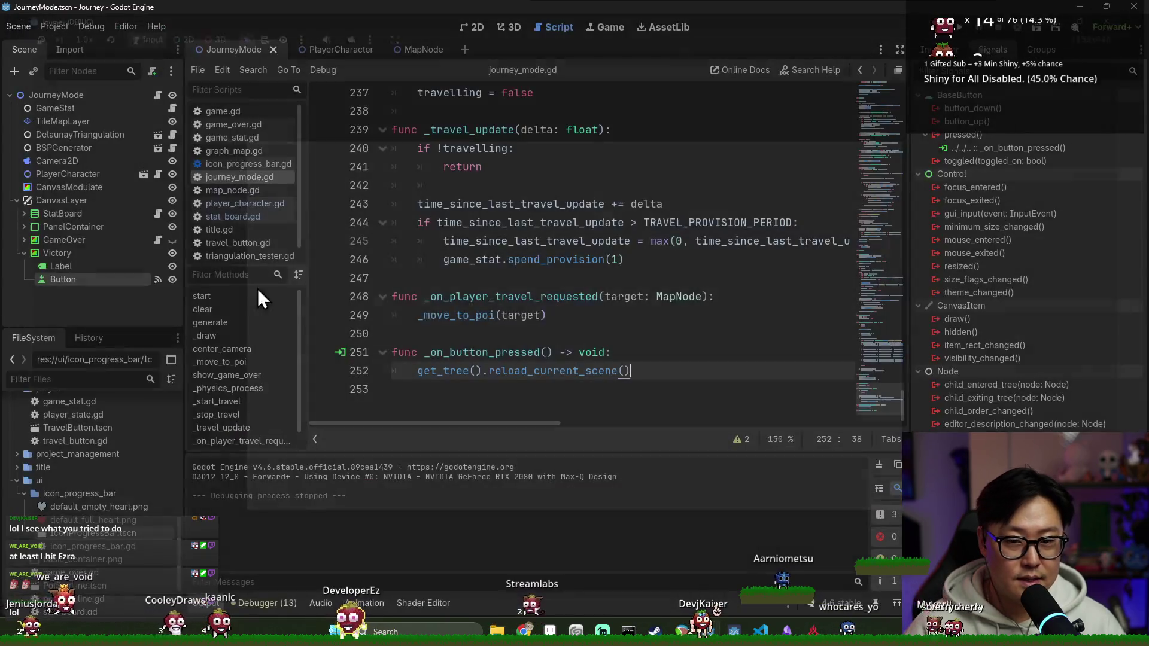
key("ctrl+s")
Hide the Victory overlay and find the show_game_over function in journey_mode.gd
left_click(172, 256)
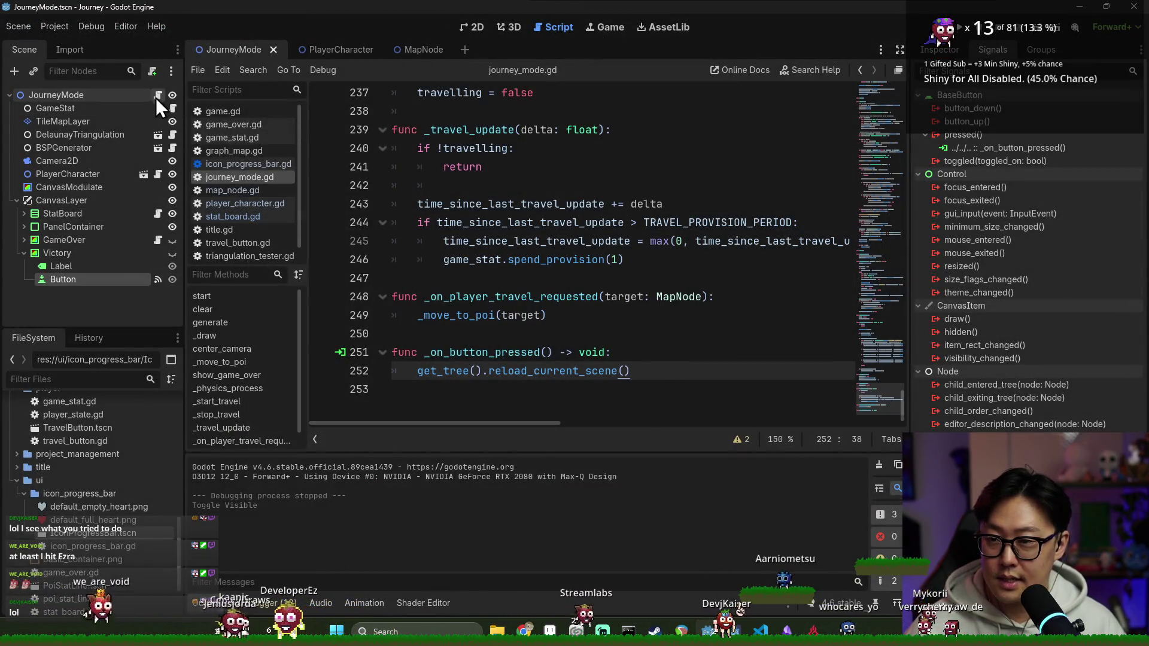
left_click(560, 204)
key("ctrl+f")
key("ctrl+s")
scroll(516, 230, "up", 7)
key("Escape")
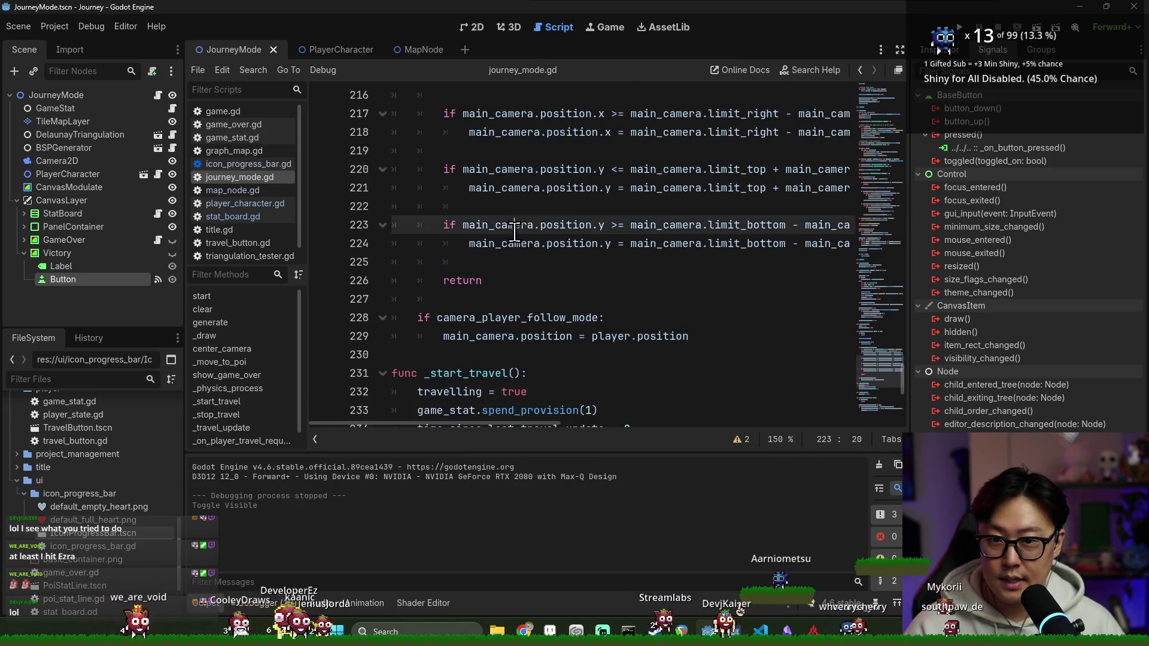
scroll(517, 251, "down", 5)
key("ctrl+f")
type("game")
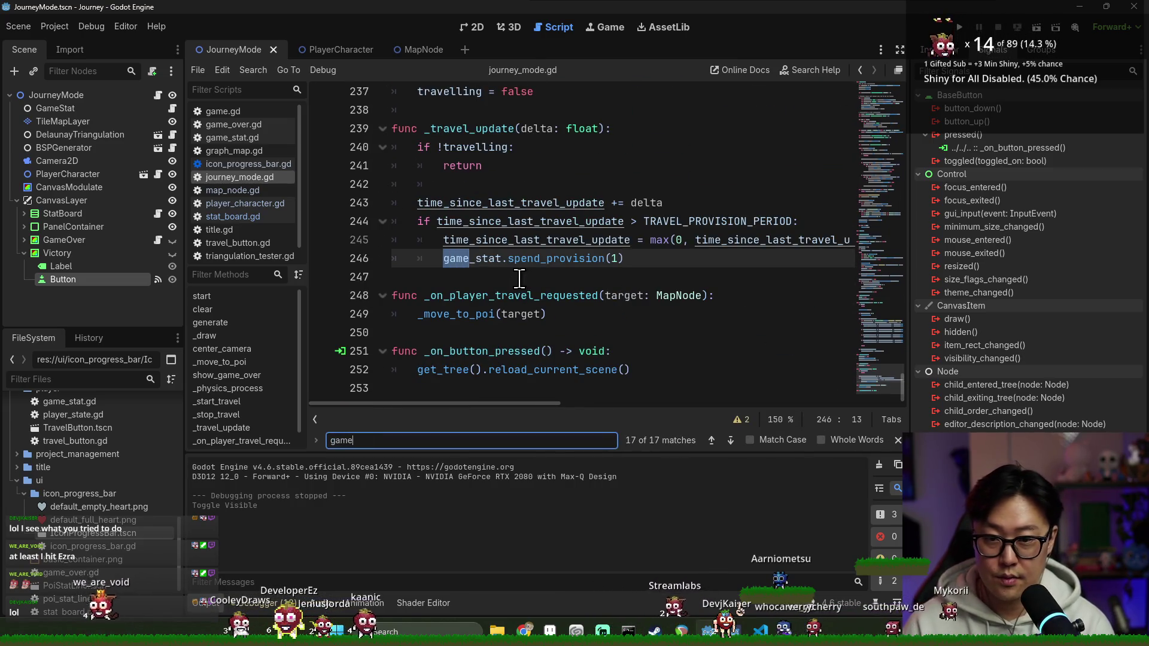
type("_over(")
left_click(589, 281)
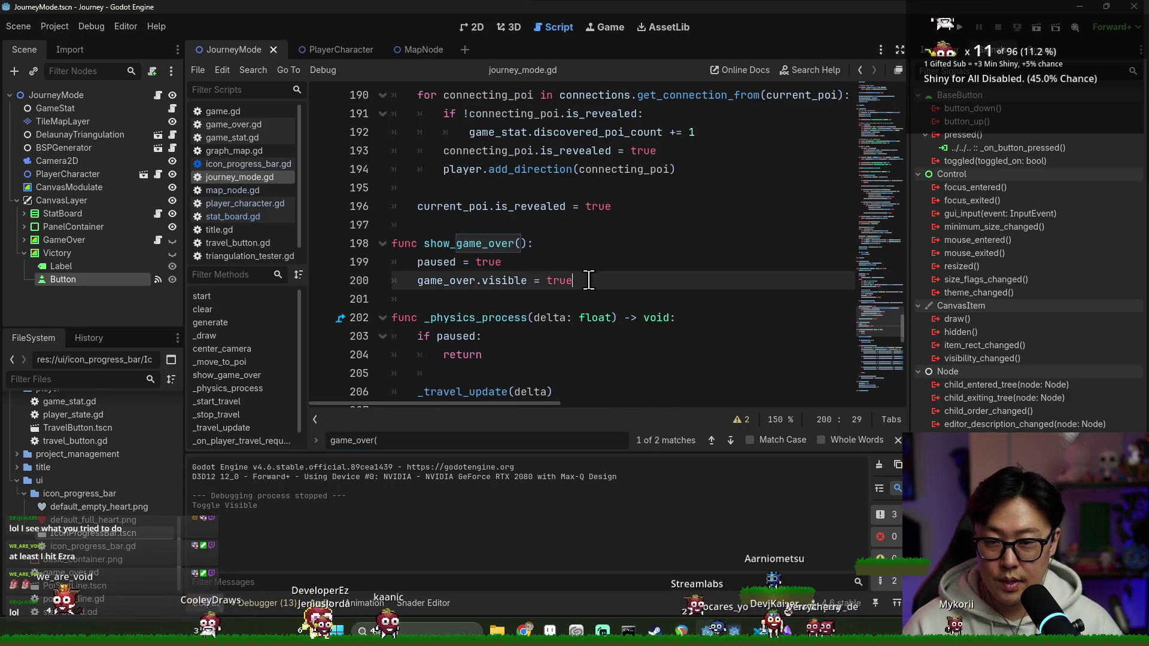
Add a show_victory() function that pauses and sets victory.visible = true, then save
key("Return")
key("Return")
key("BackSpace")
type("func sh")
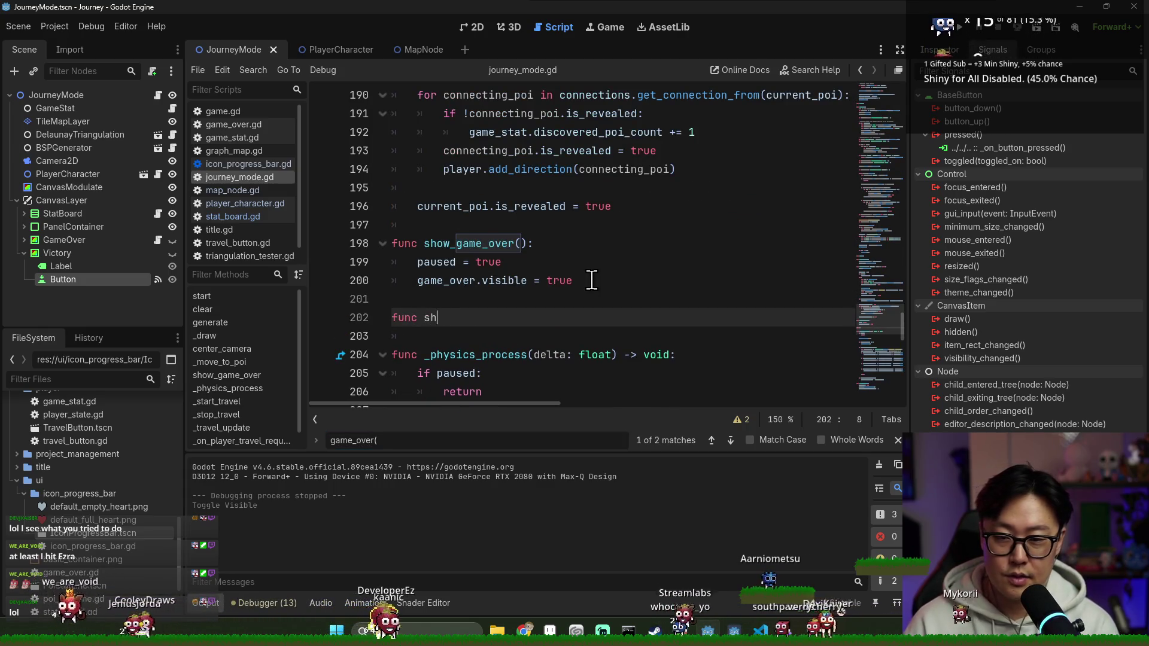
type(":")
key("Return")
type("paus")
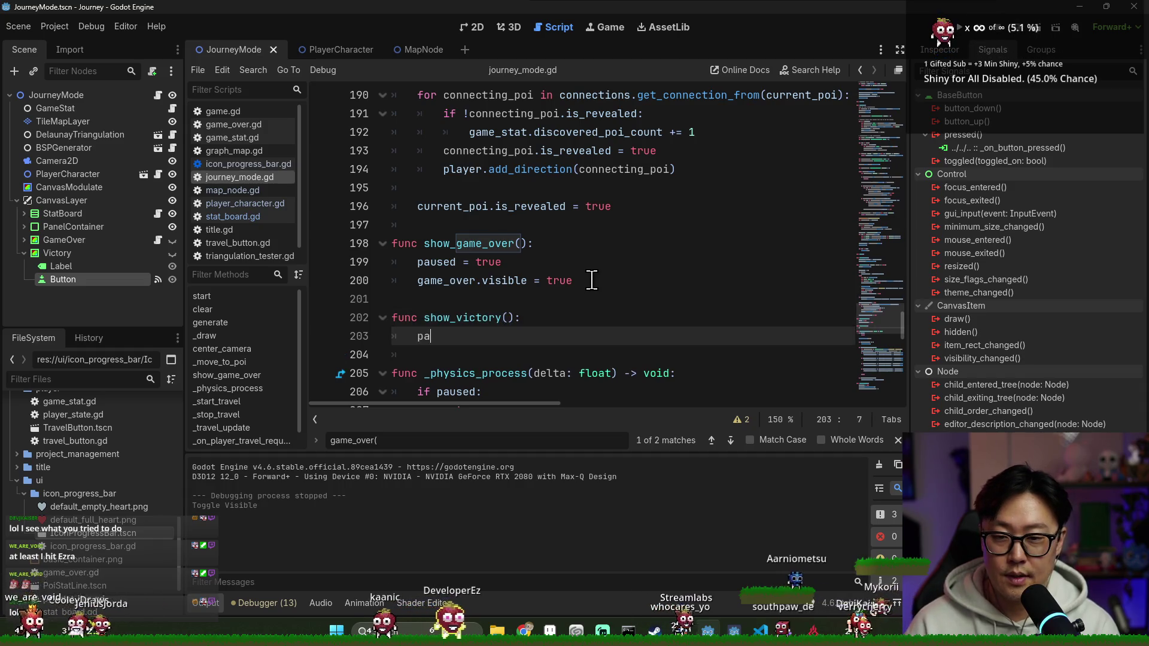
type("ed = tru")
key("Return")
type("g")
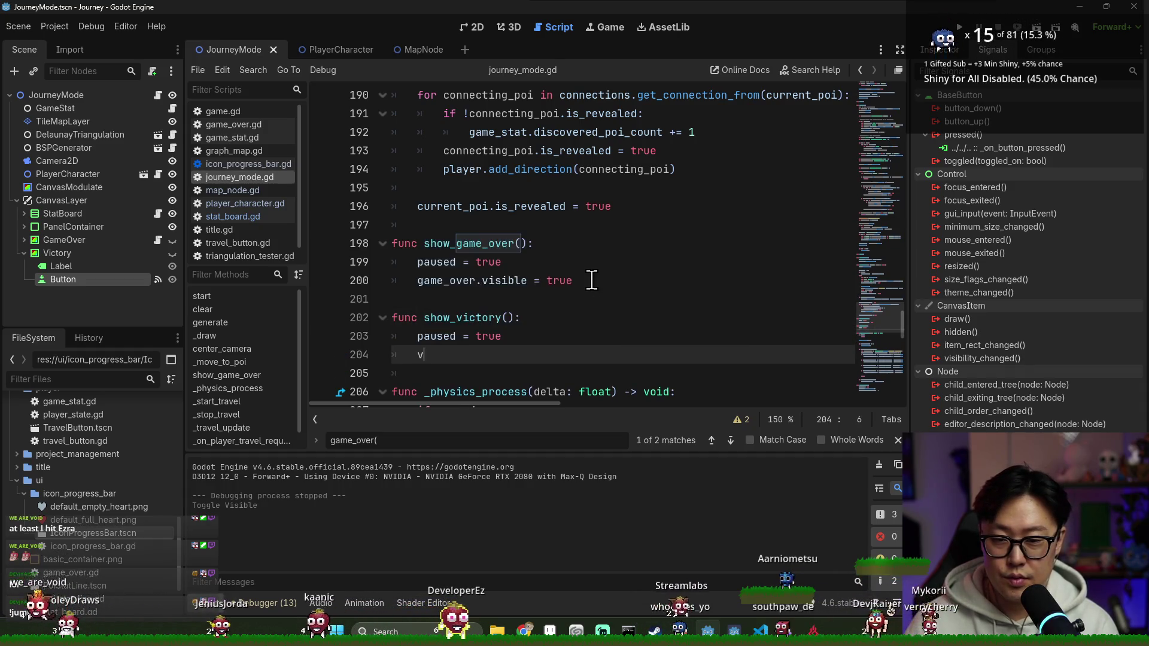
type("vi")
type("ctory.vi")
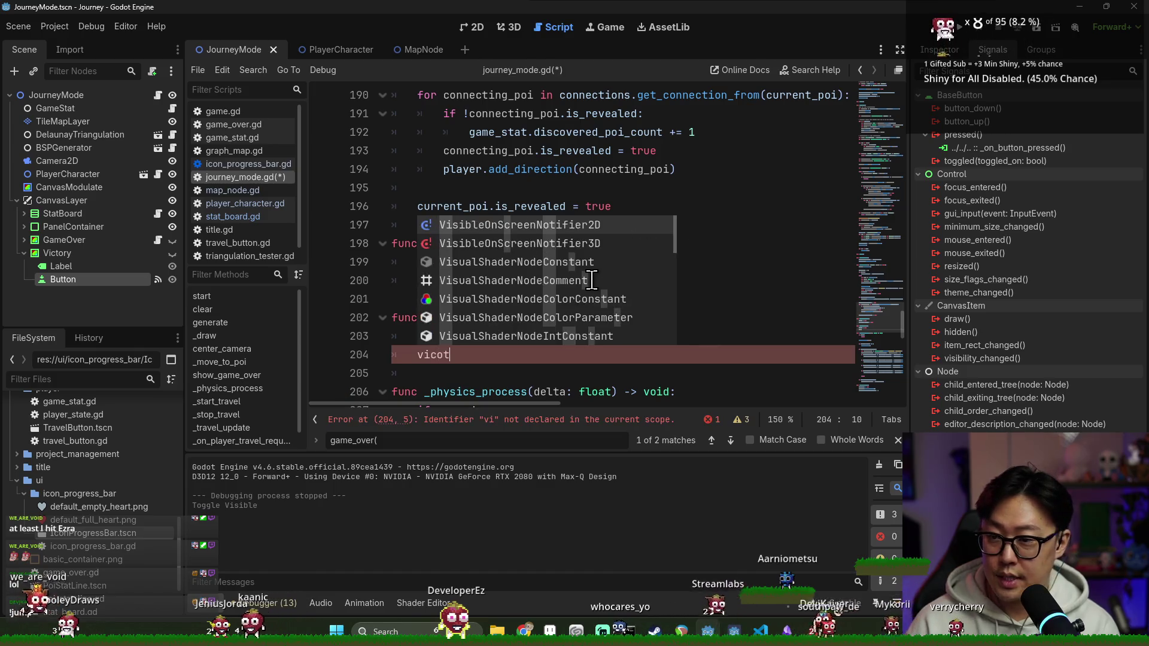
type("sible = true")
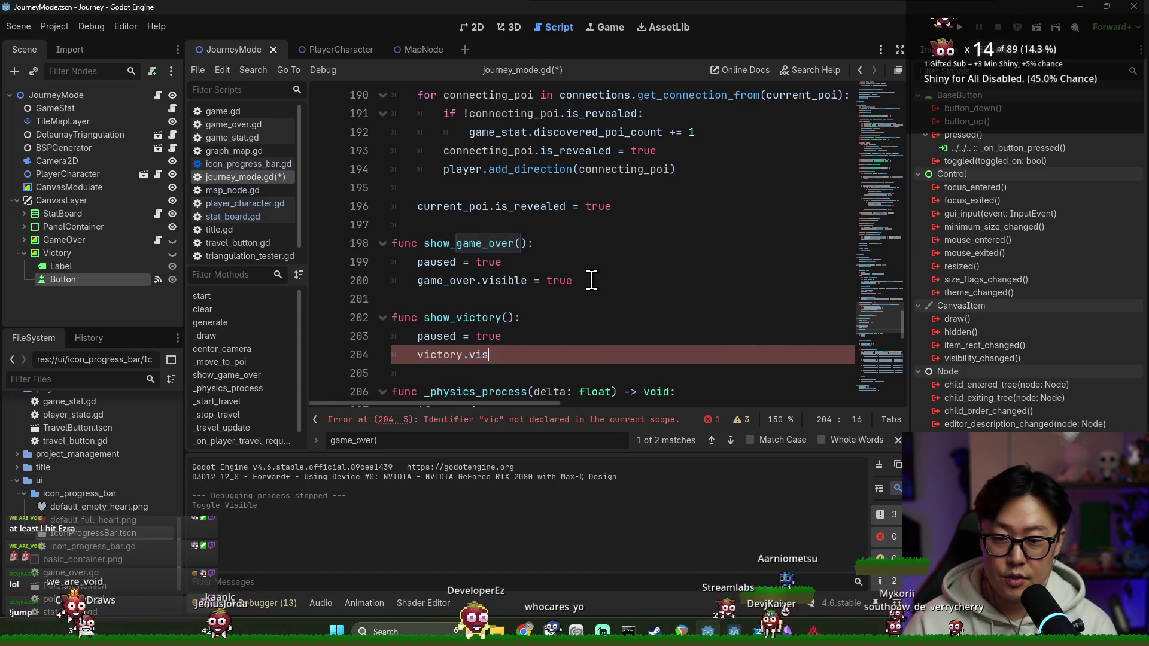
key("ctrl+s")
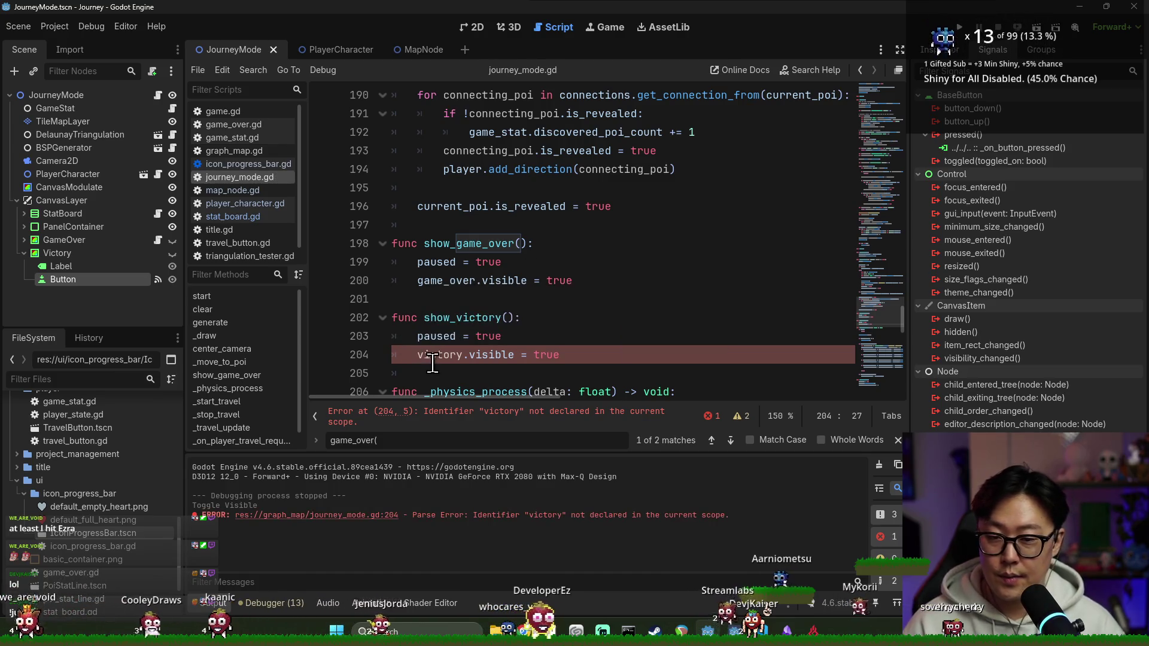
scroll(783, 237, "up", 20)
scroll(783, 237, "up", 20)
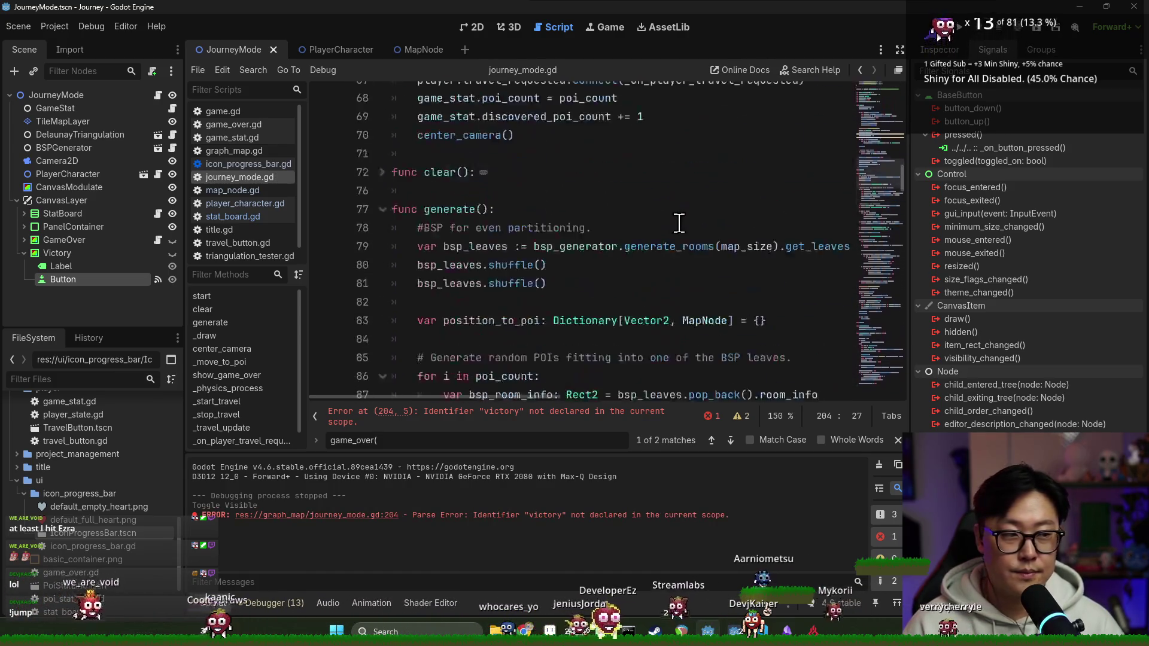
left_click(425, 293)
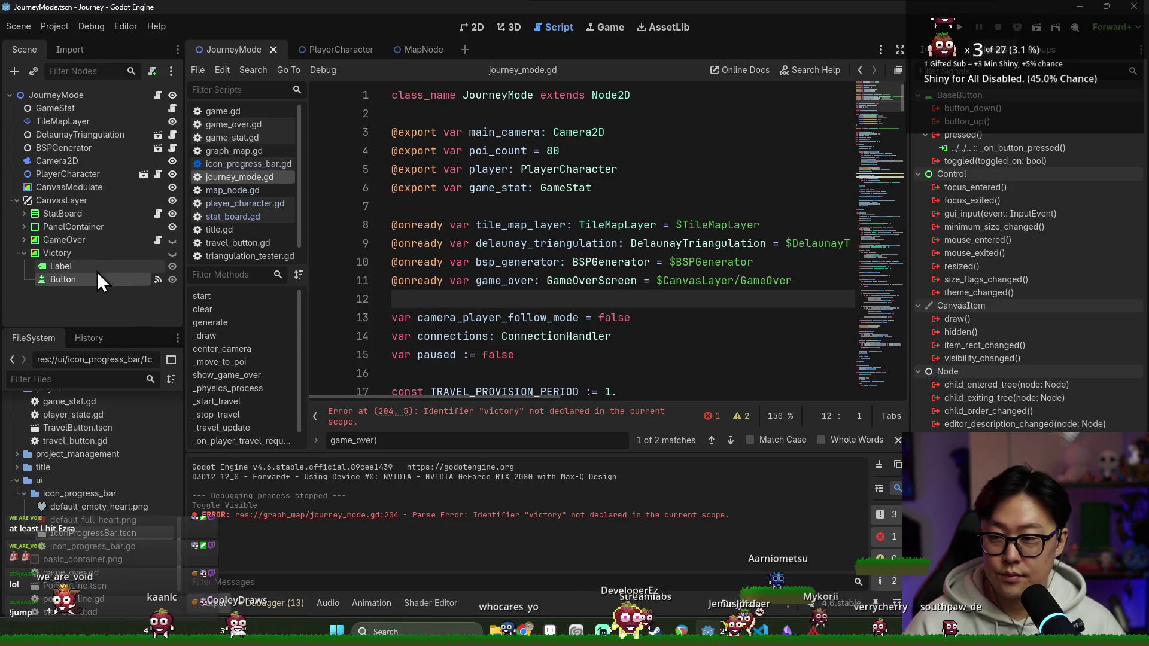
mouse_move(79, 254)
left_mouse_down()
mouse_move(457, 309)
mouse_move(461, 300)
left_mouse_up()
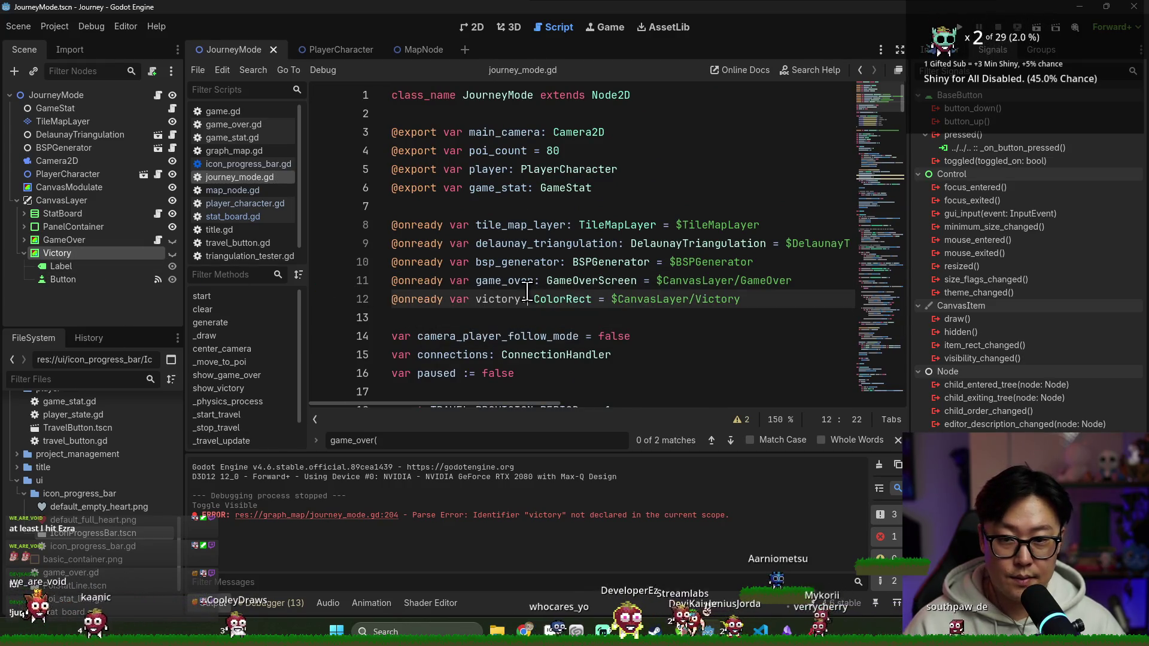
left_click(572, 188)
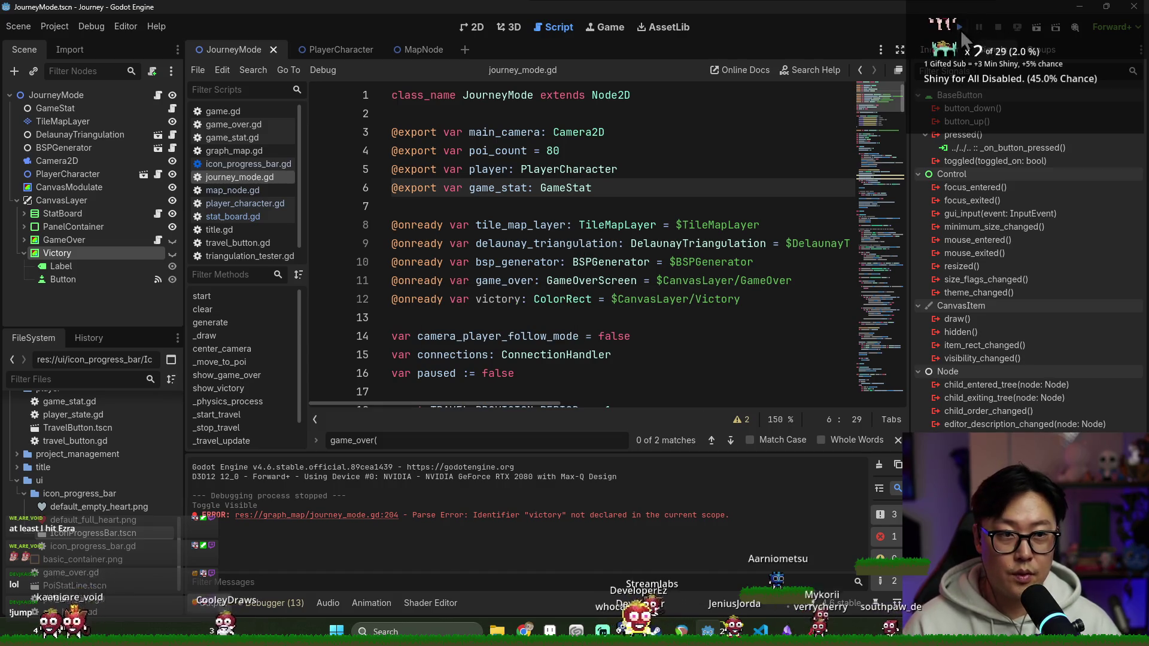
left_click(960, 28)
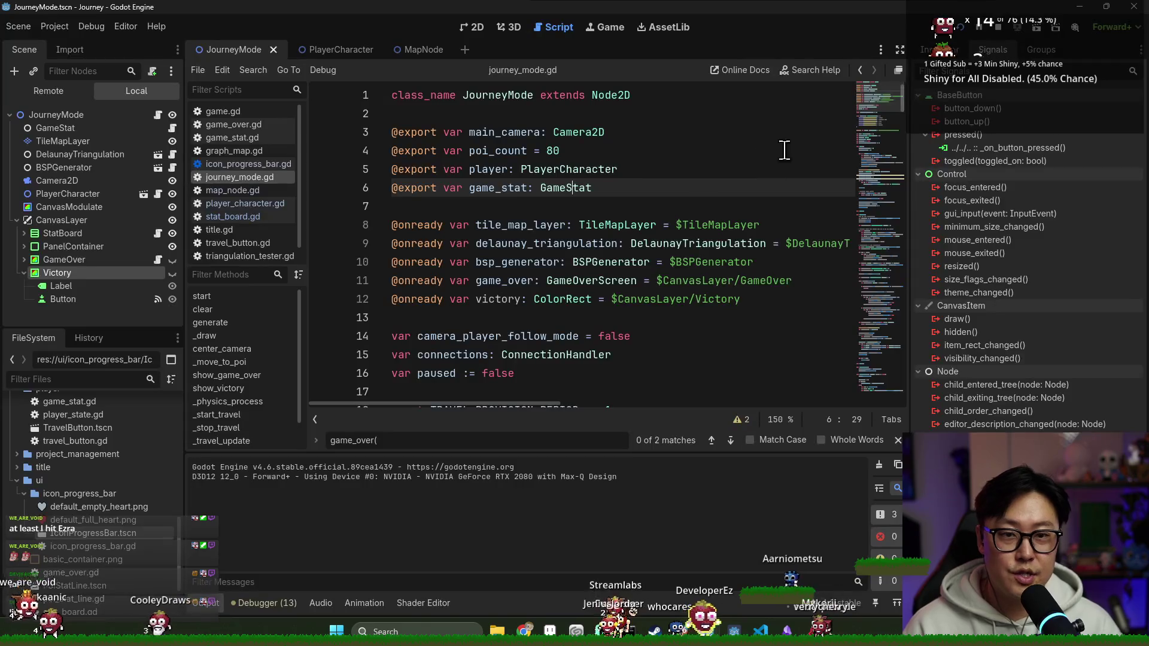
left_click(999, 31)
scroll(492, 243, "down", 20)
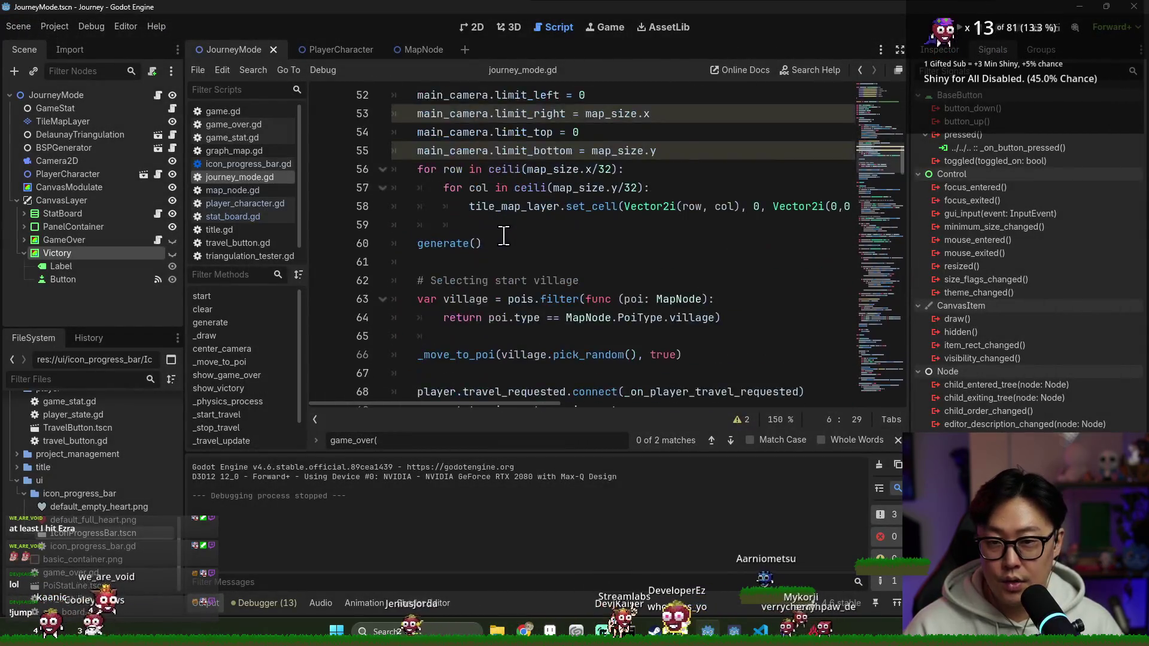
In _physics_process, start a new line below the show_game_over() call
scroll(241, 389, "down", 1)
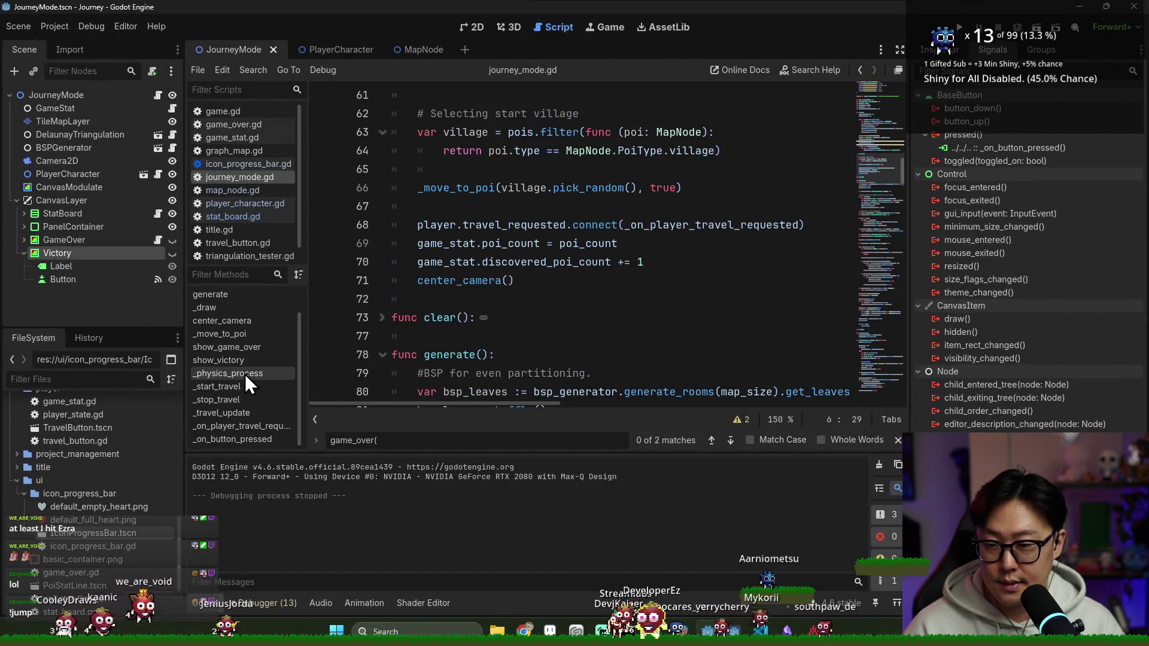
left_click(246, 375)
left_click(485, 268)
scroll(485, 268, "down", 2)
key("ctrl+s")
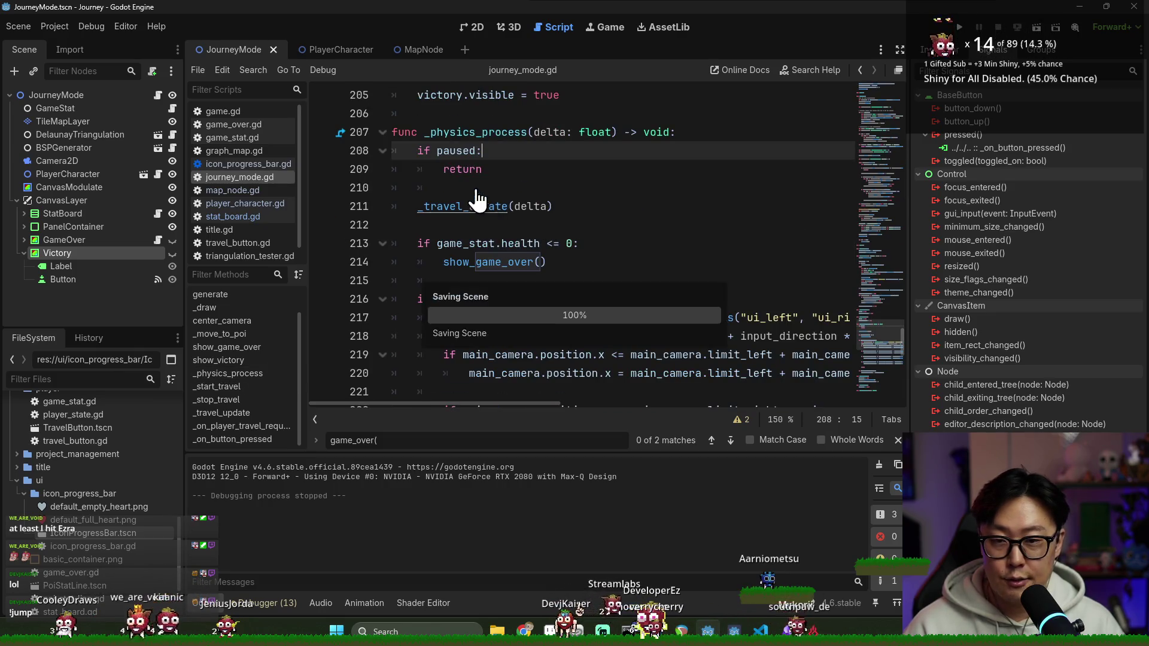
double_click(486, 207)
left_click(563, 260)
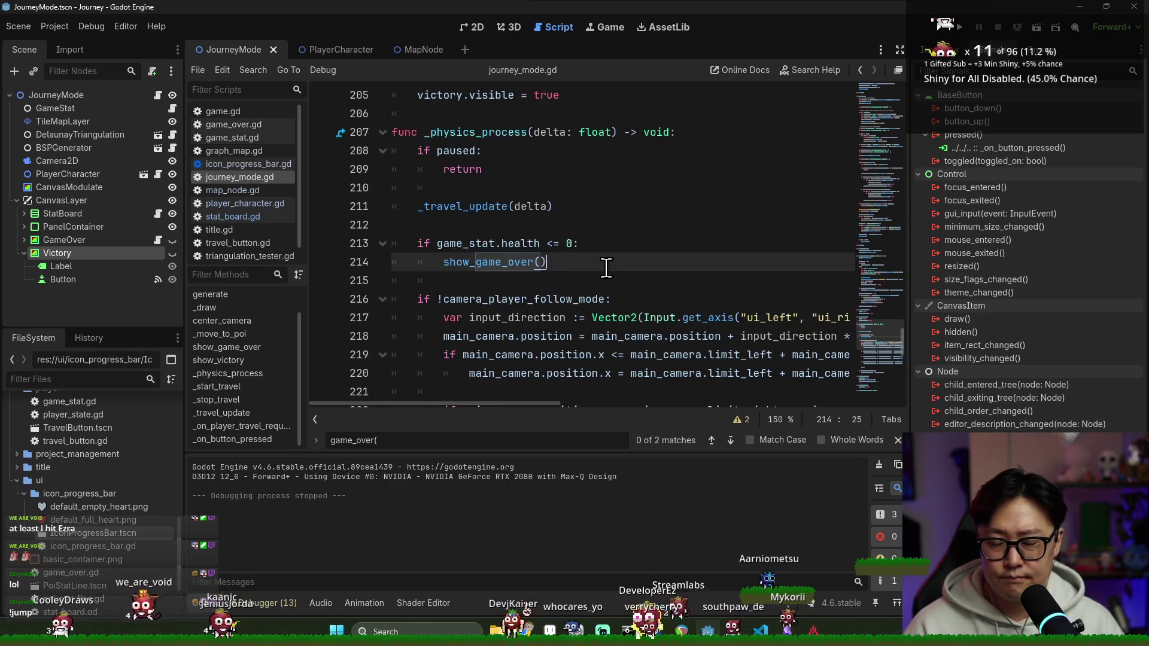
key("Return")
key("Return")
key("BackSpace")
key("ctrl+s")
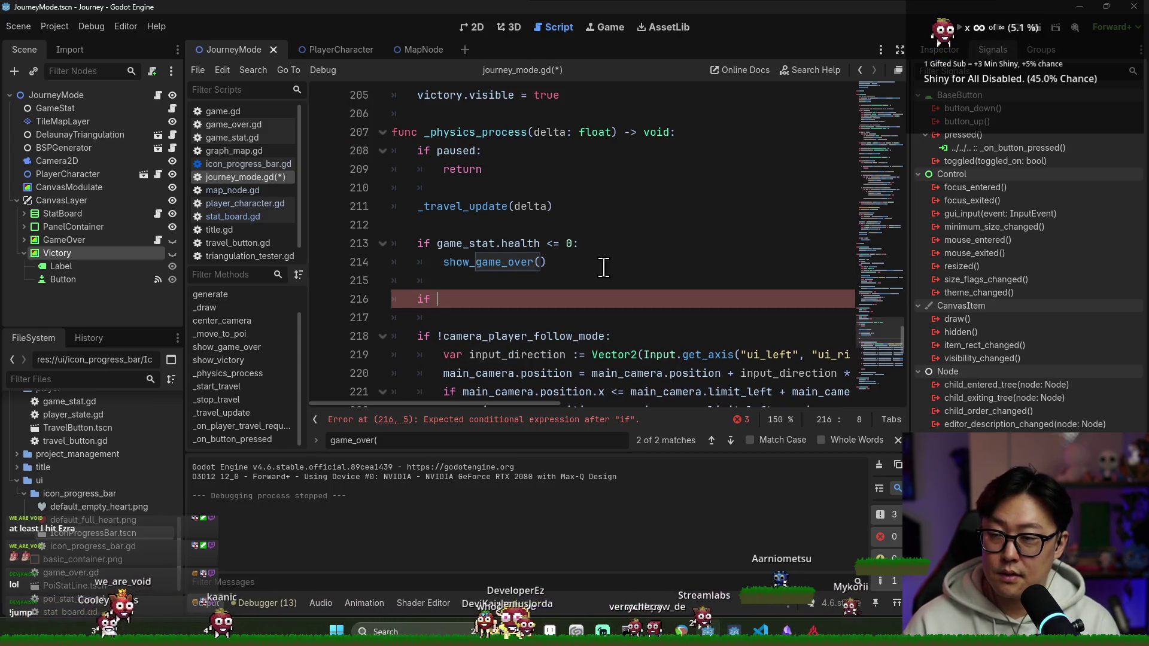
Add 'if game_stat.discovered_poi_count == game_stat.poi_count: show_victory()' and save
type(".")
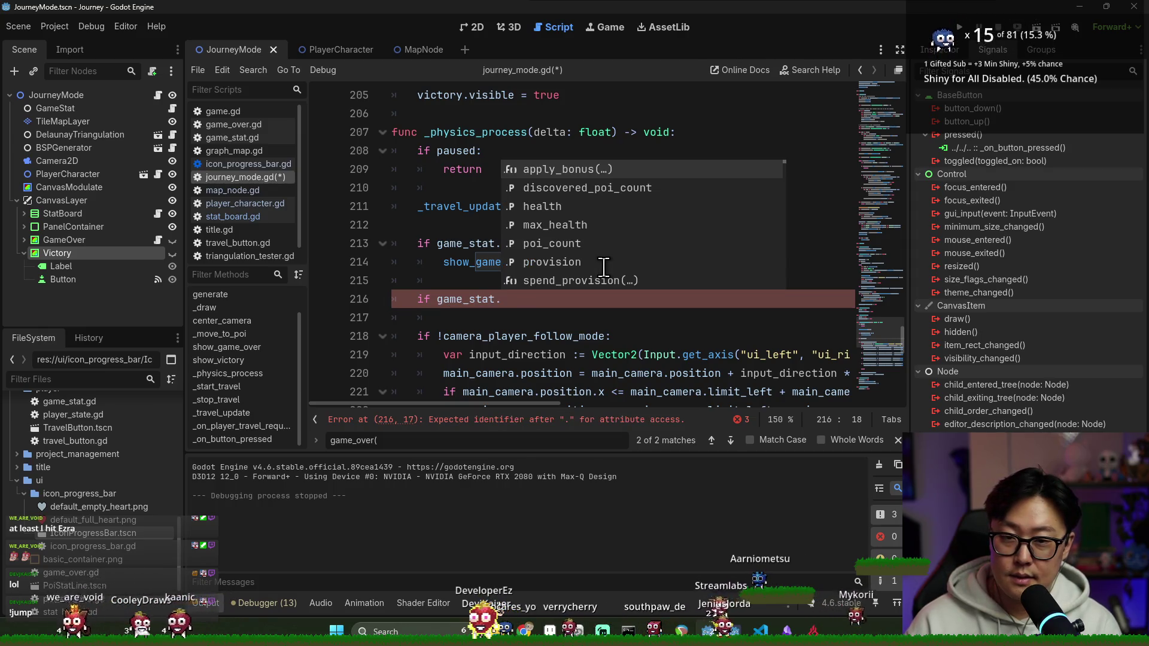
key("Down")
key("Return")
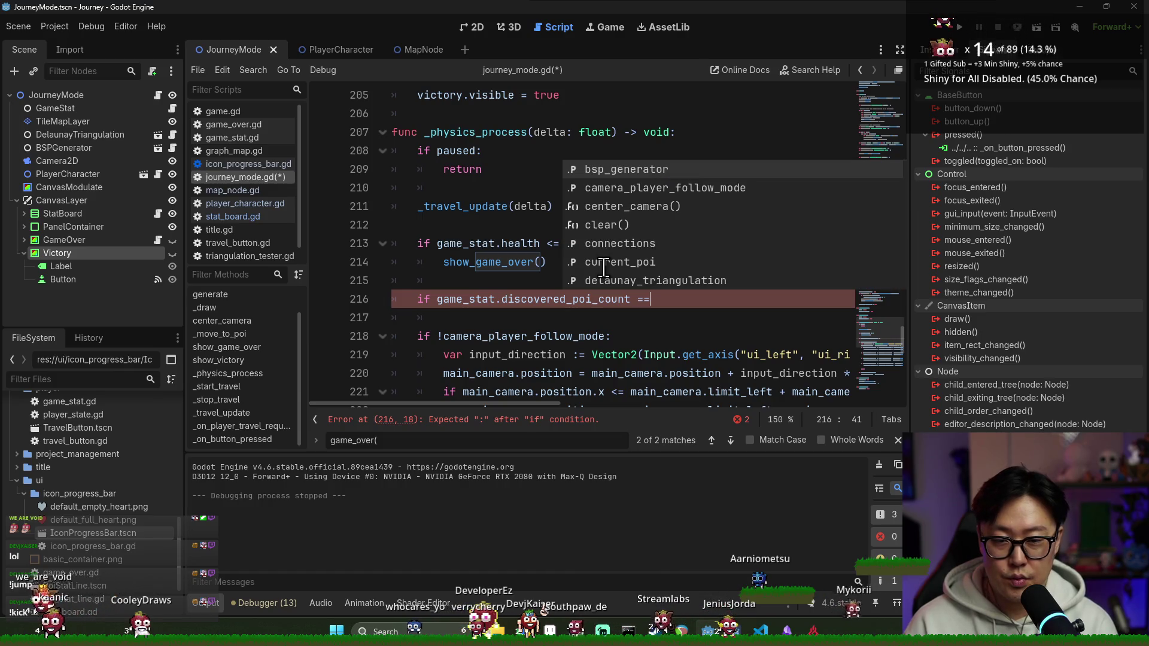
type("game_stat.")
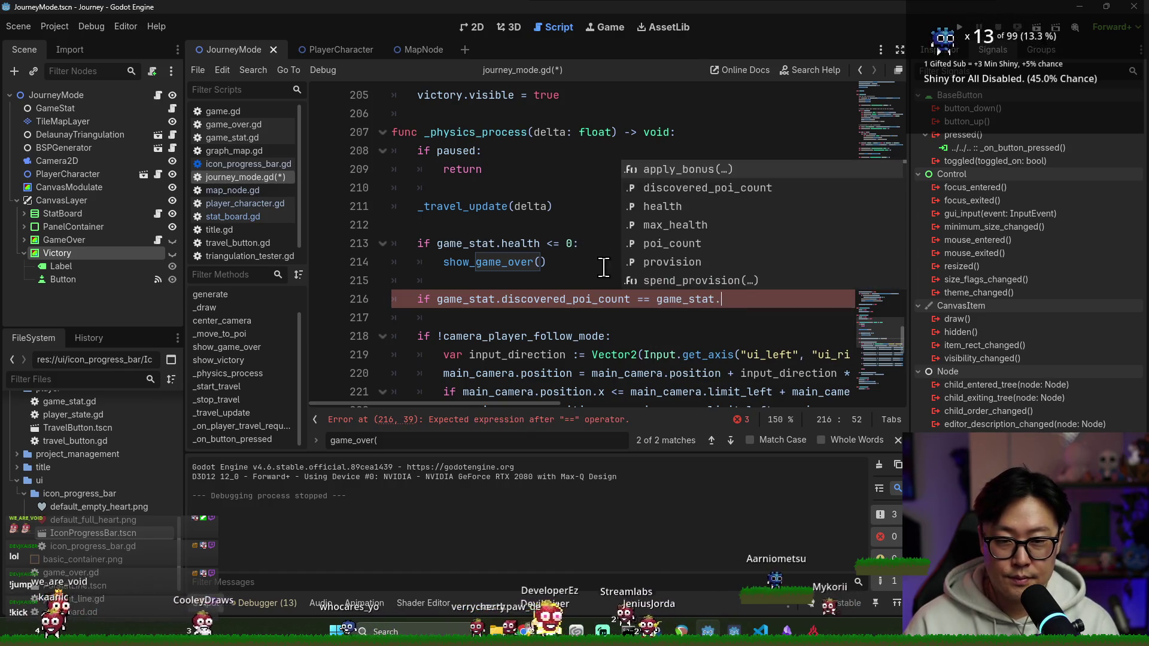
type("poi")
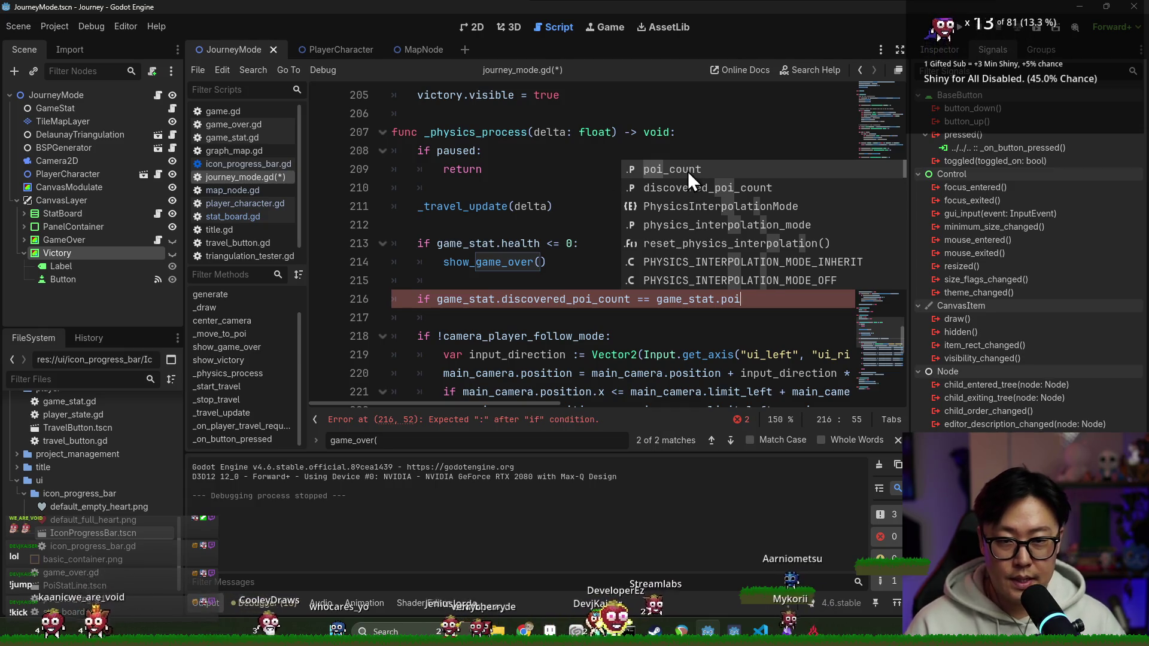
key("Return")
type(":")
key("Return")
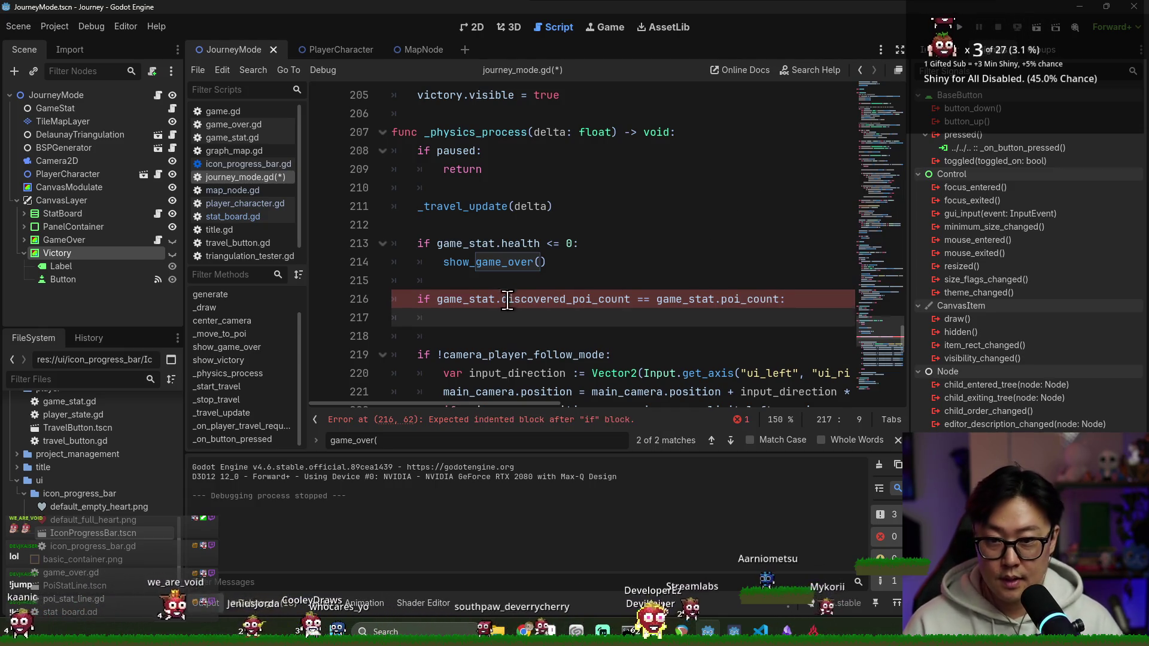
type("vi")
key("Return")
key("ctrl+s")
left_click(959, 31)
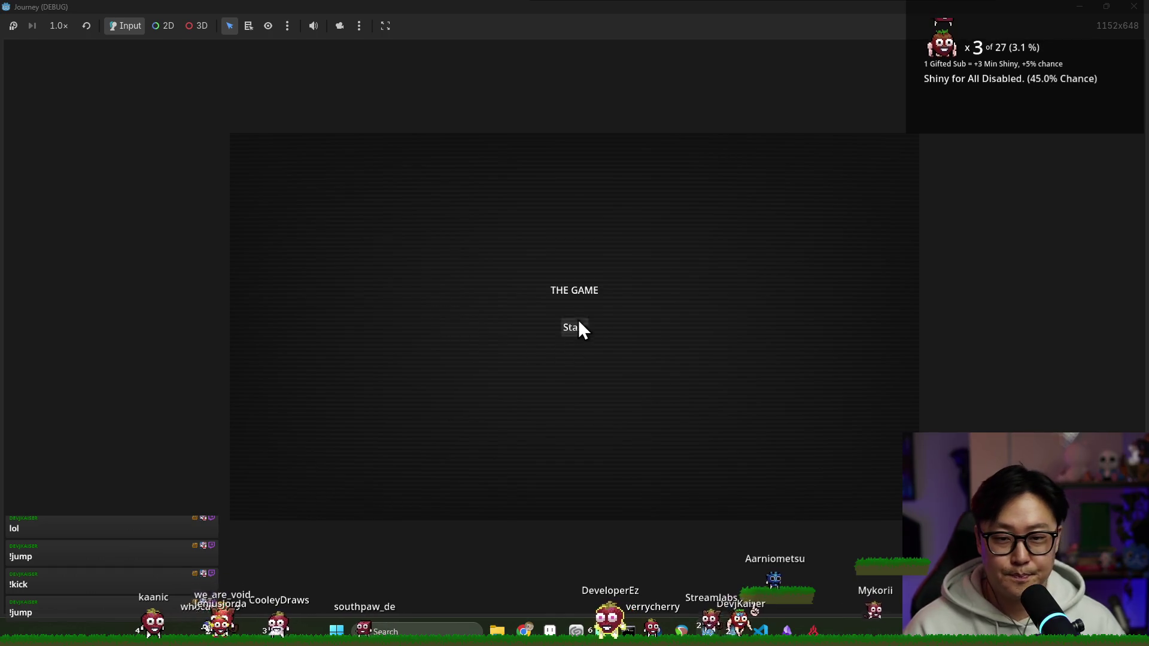
left_click(579, 322)
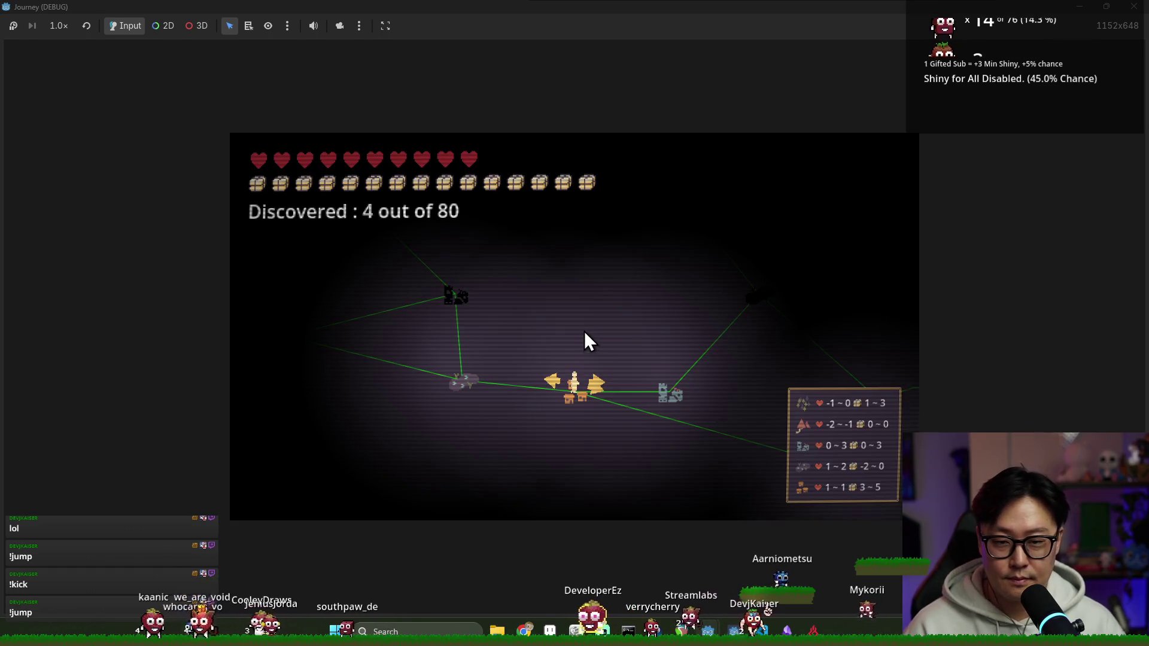
left_click(593, 387)
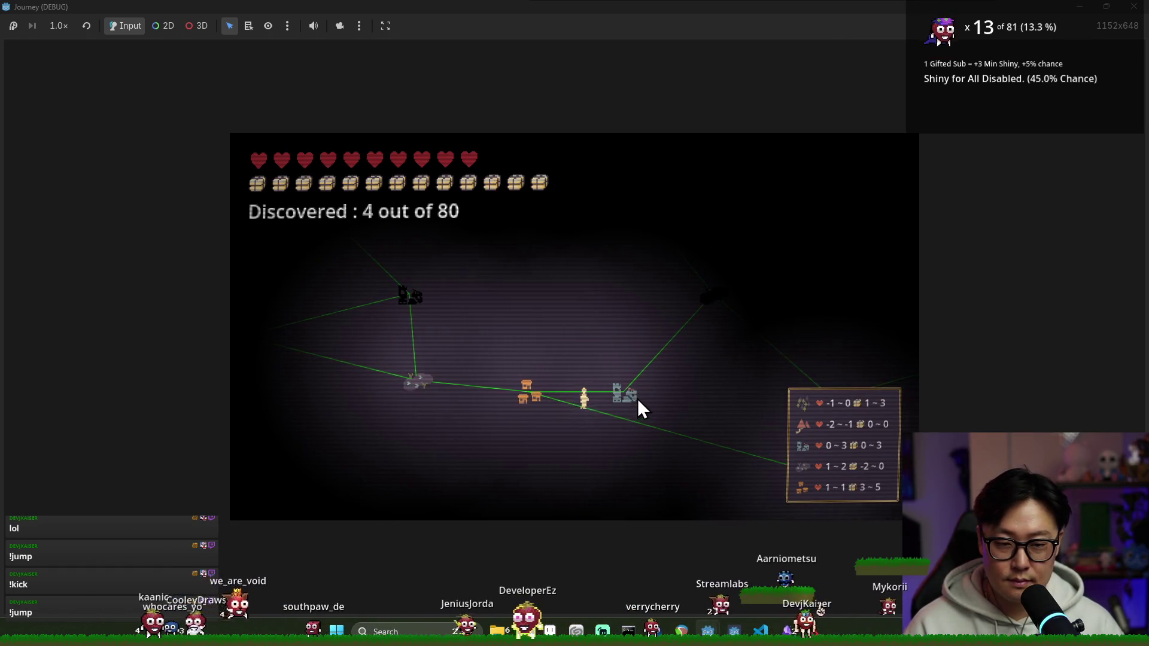
left_click(735, 412)
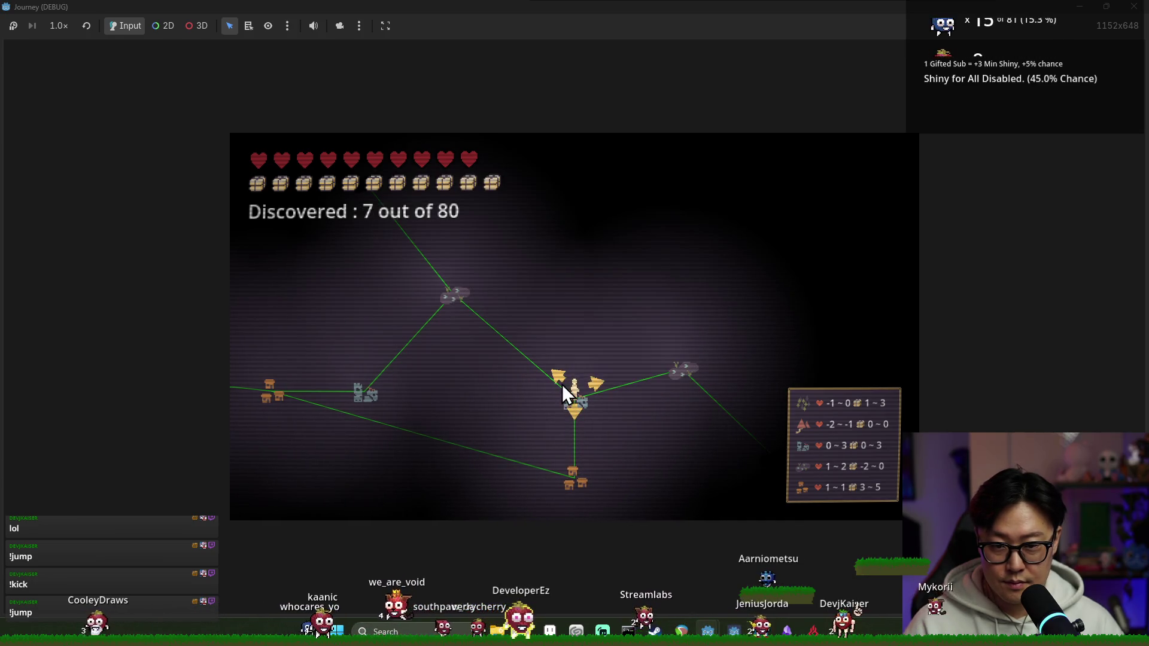
left_click(557, 377)
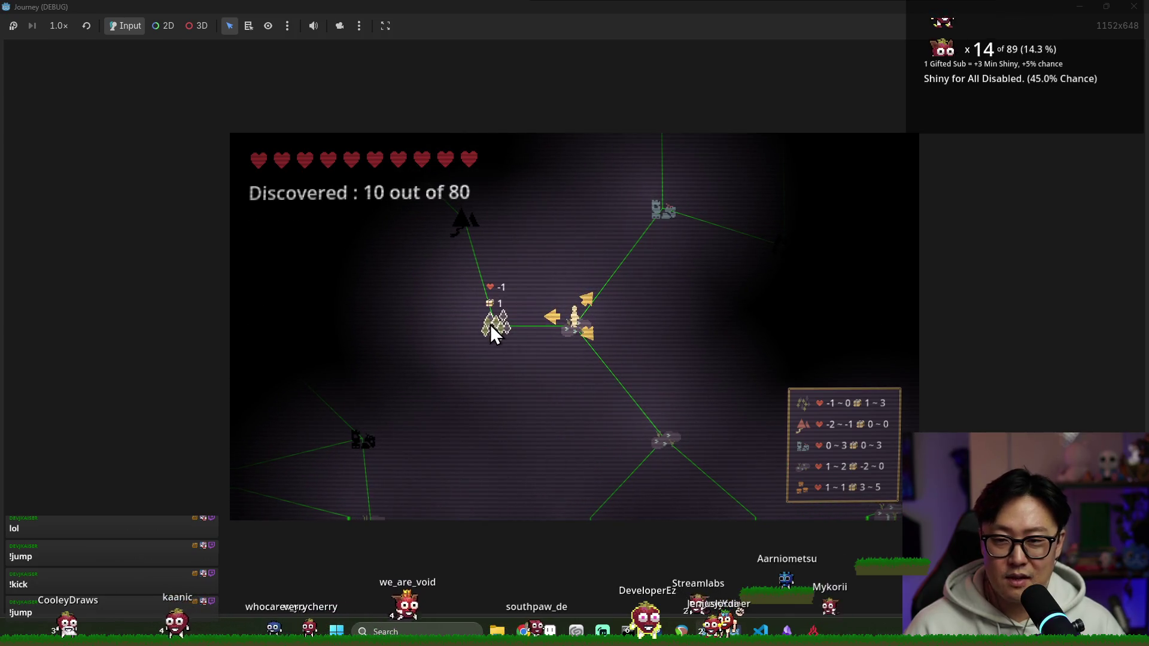
left_click(506, 327)
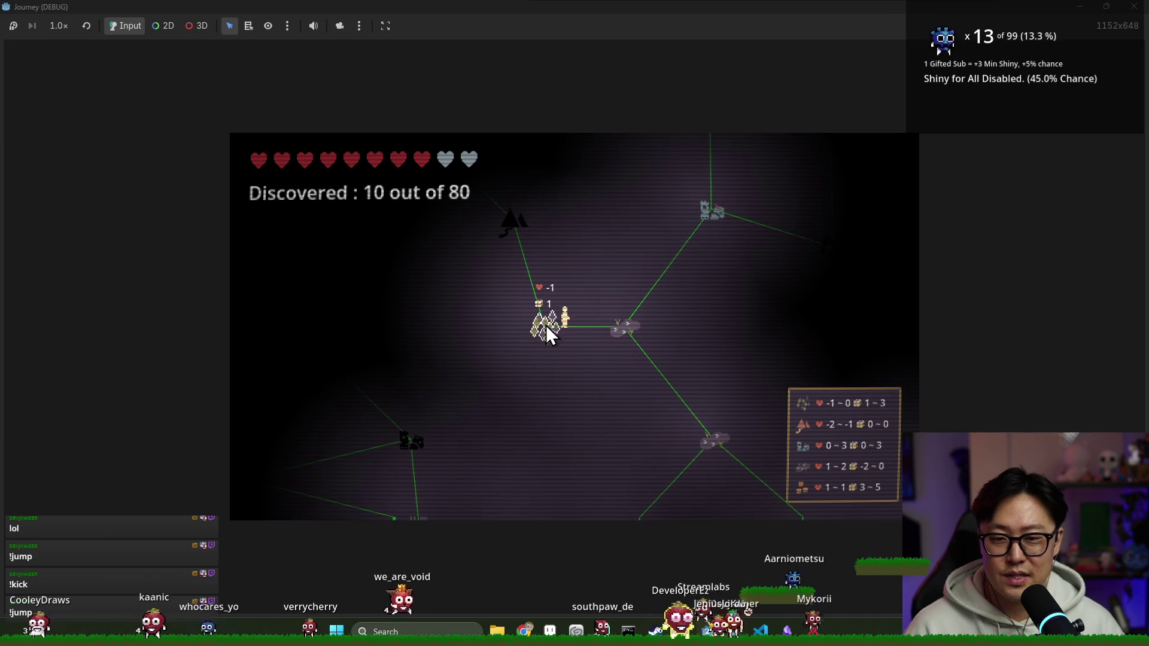
left_click(562, 297)
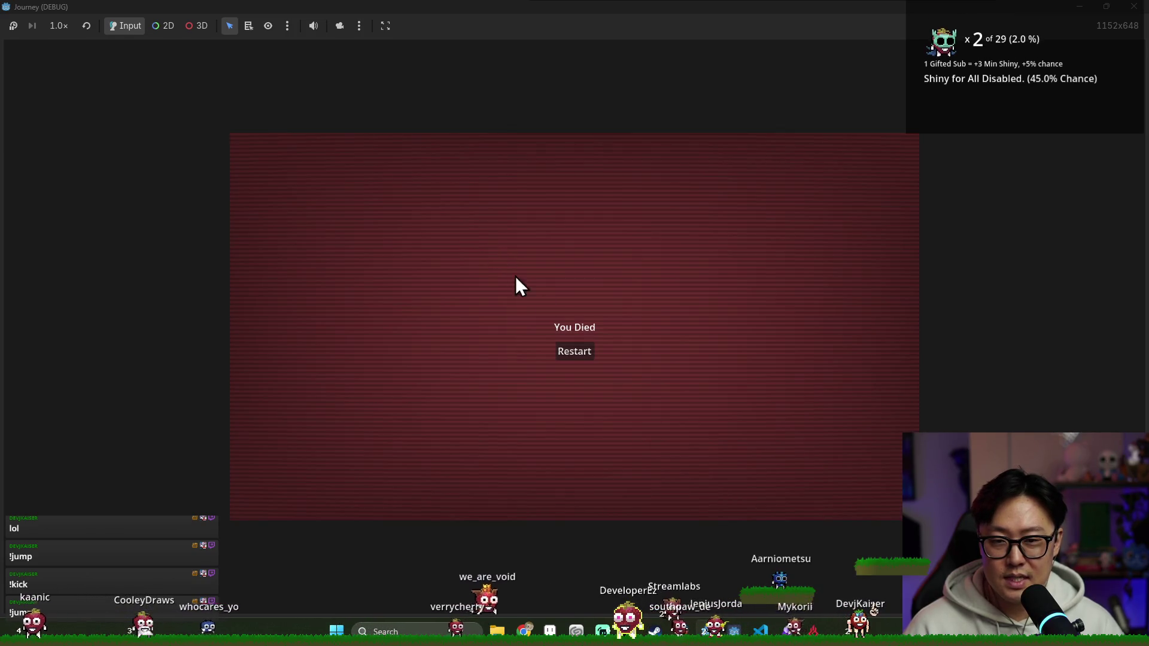
left_click(574, 351)
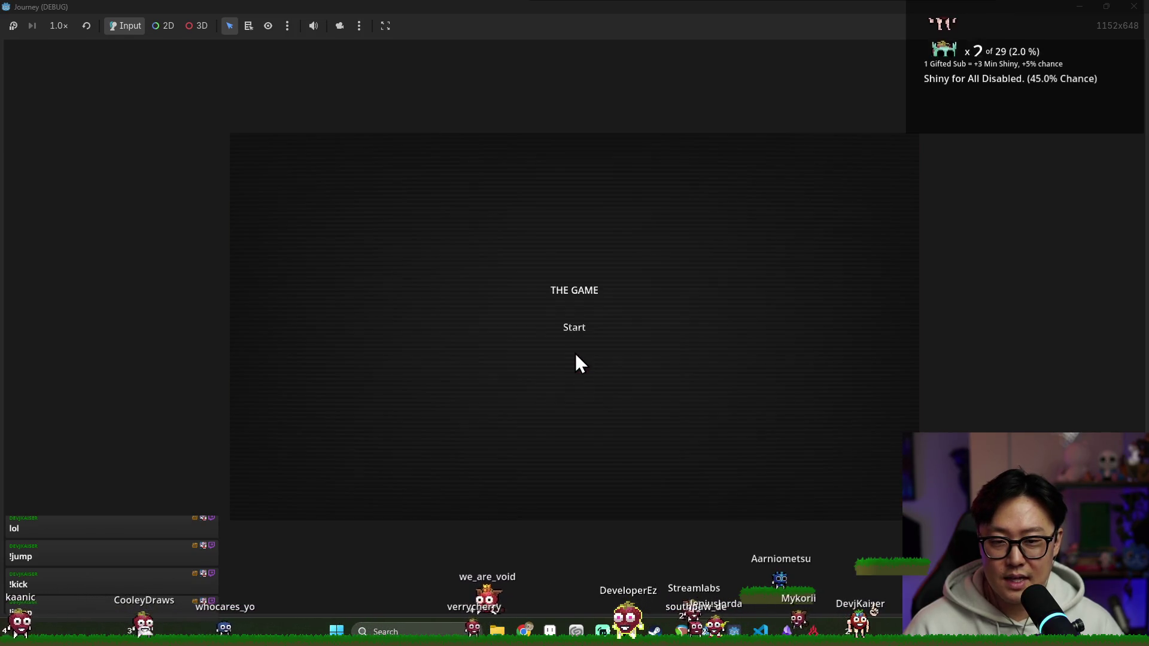
left_click(582, 329)
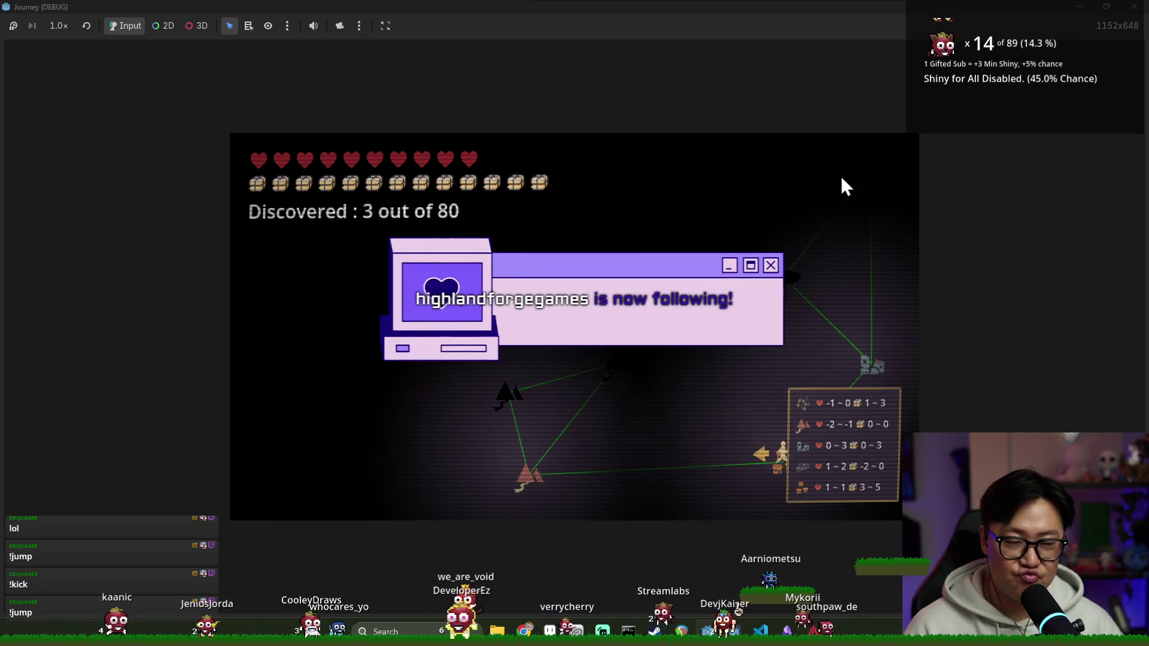
key("F8")
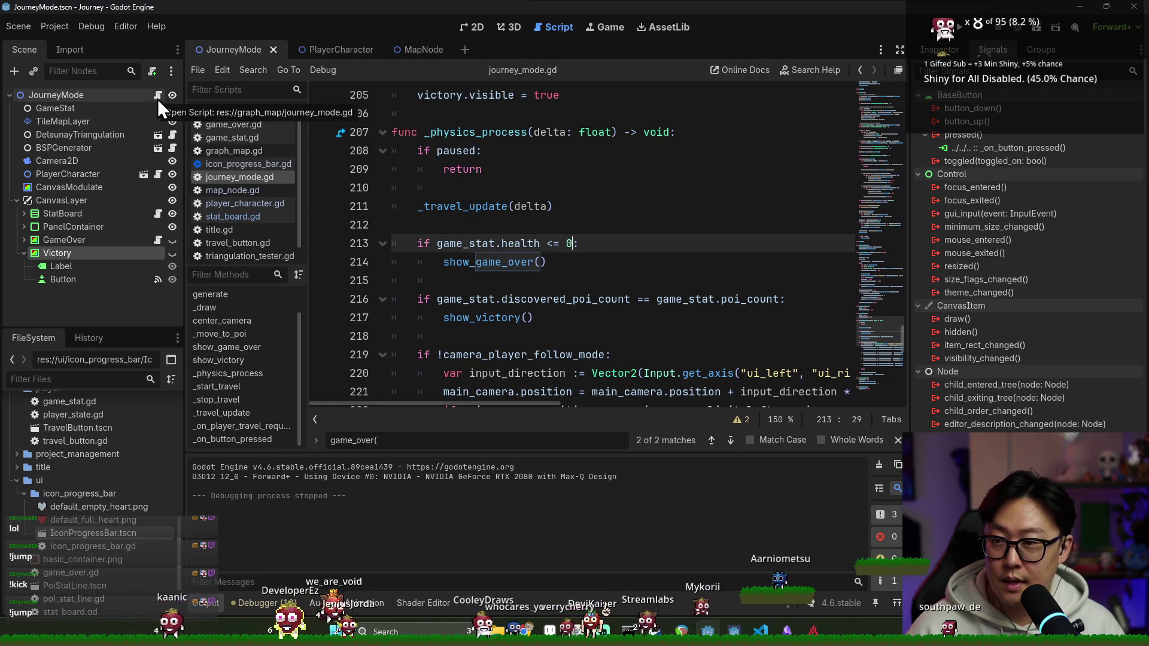
key("ctrl+s")
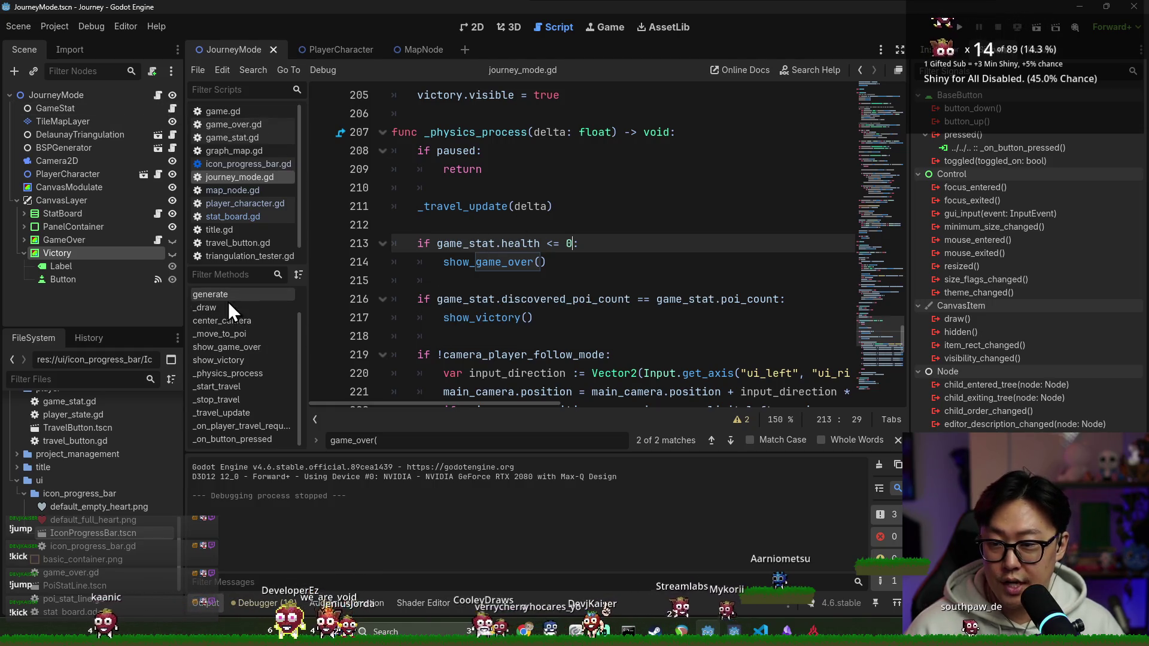
left_click(228, 297)
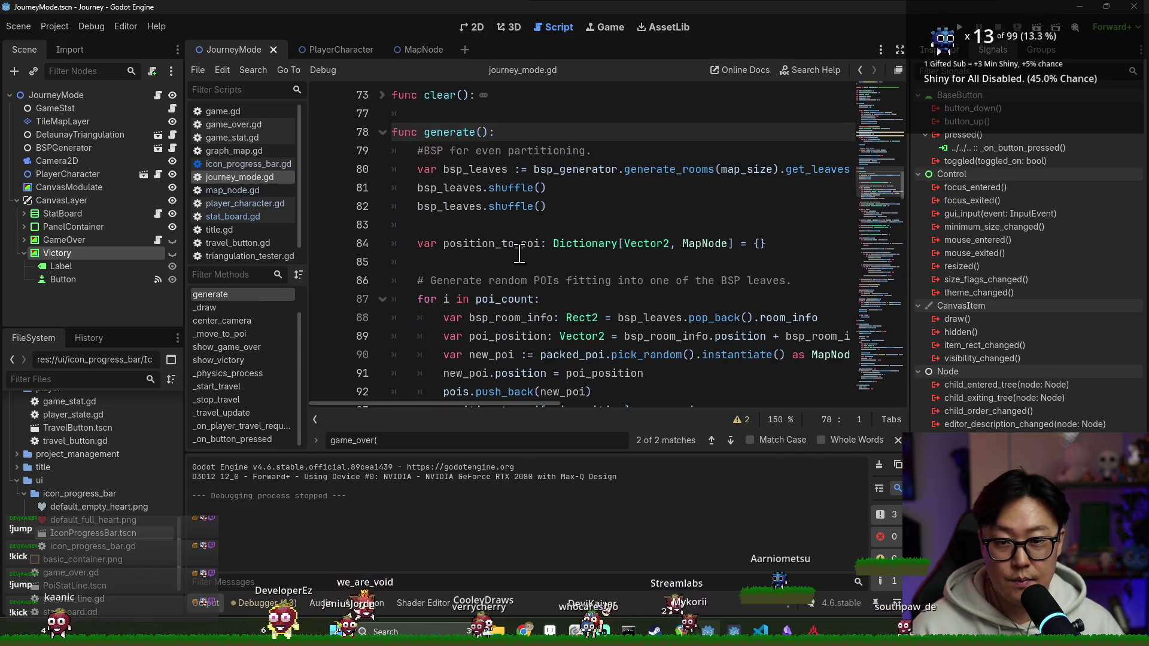
double_click(492, 246)
scroll(483, 201, "down", 1)
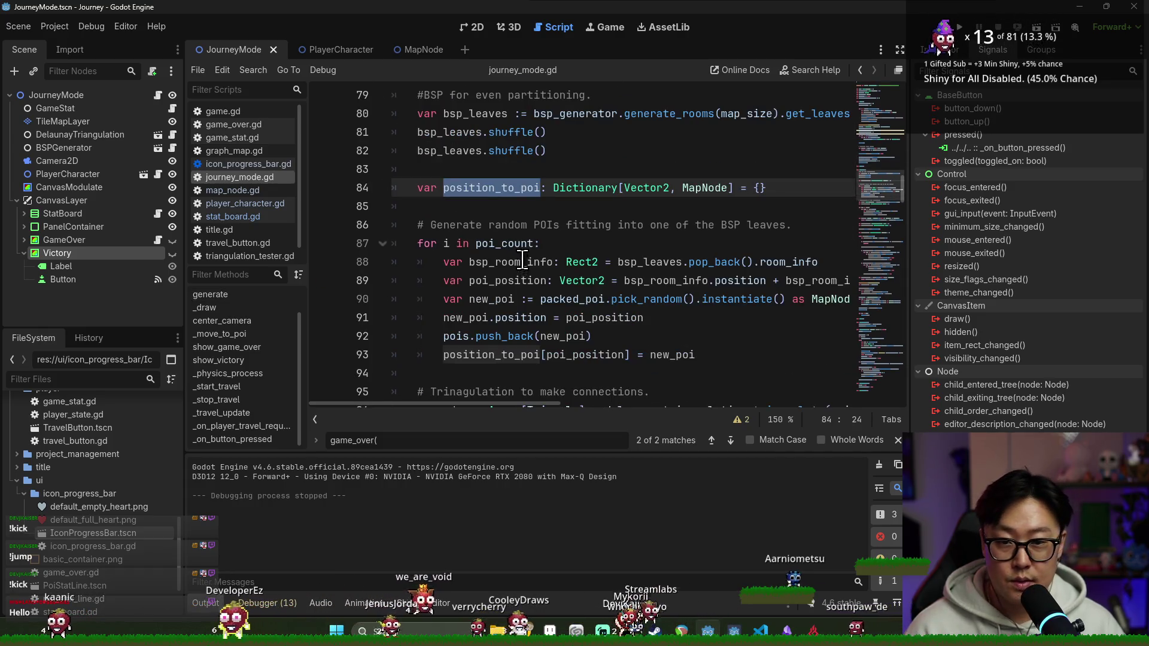
left_click(492, 190)
double_click(625, 262)
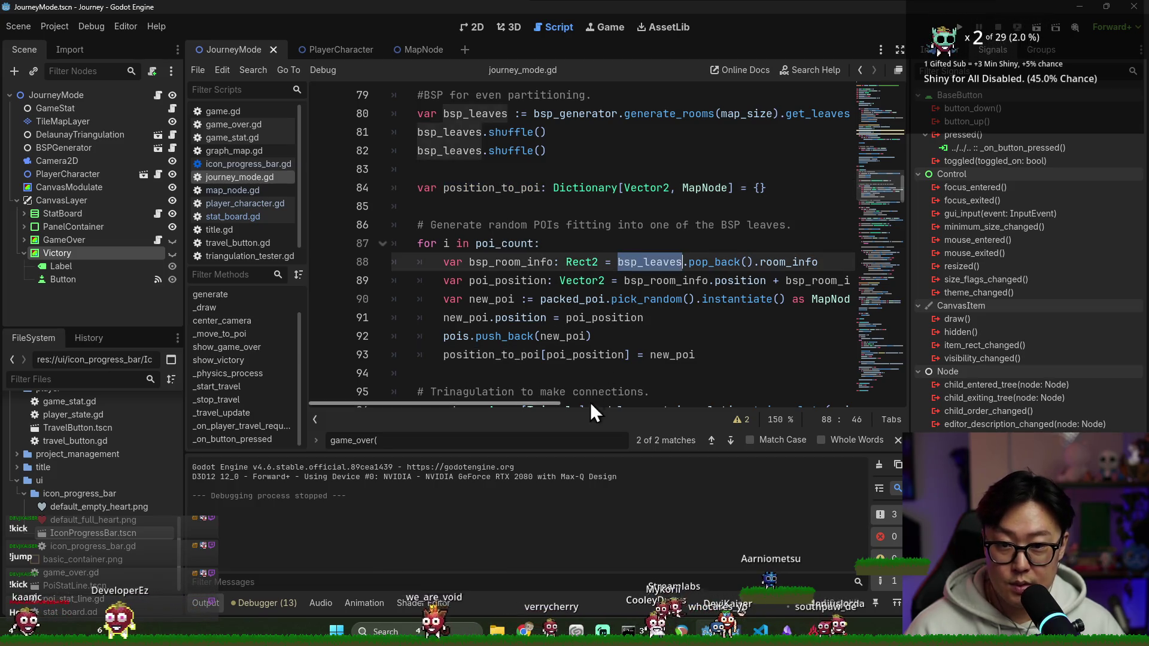
left_click_drag(532, 402, 597, 406)
double_click(566, 319)
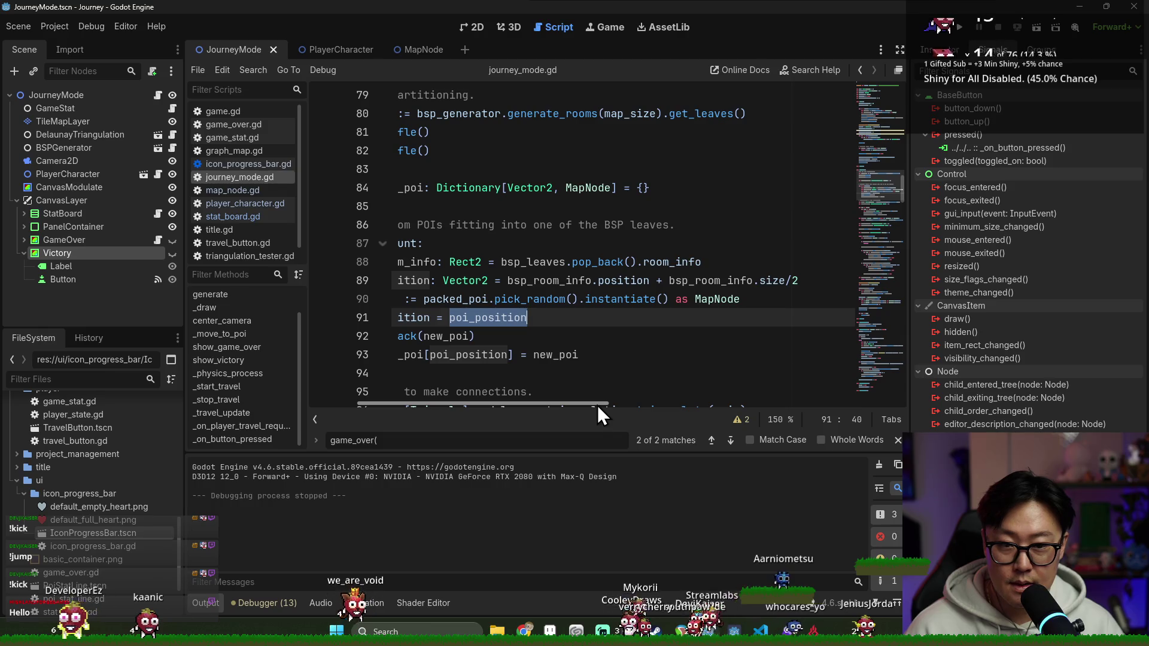
double_click(577, 285)
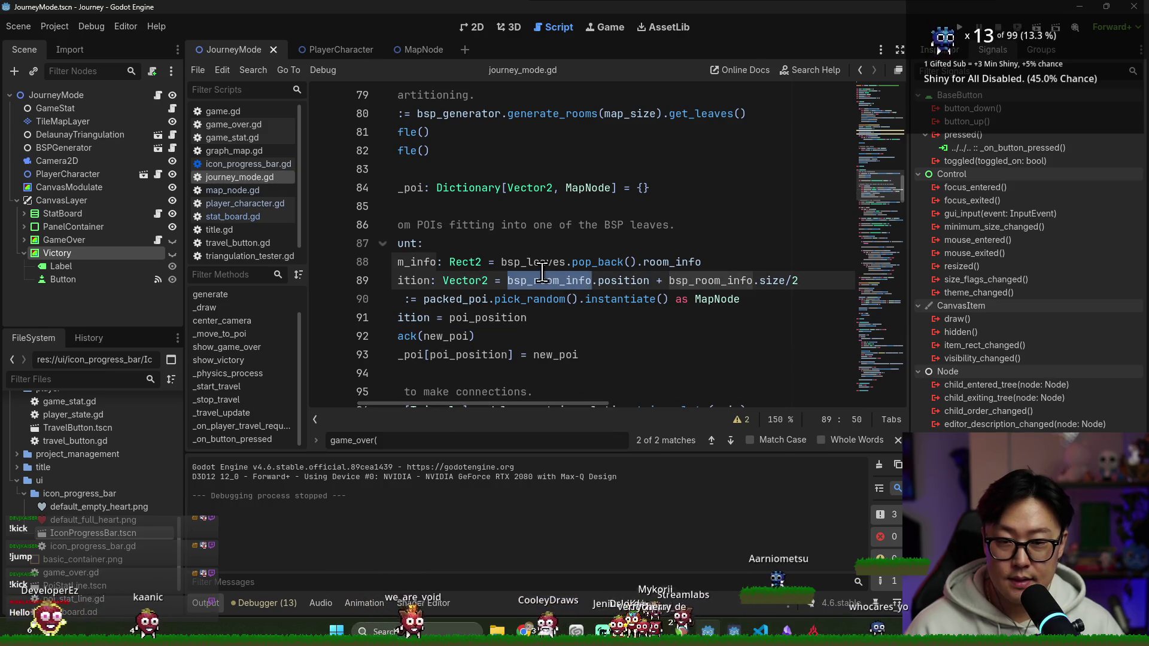
mouse_move(625, 286)
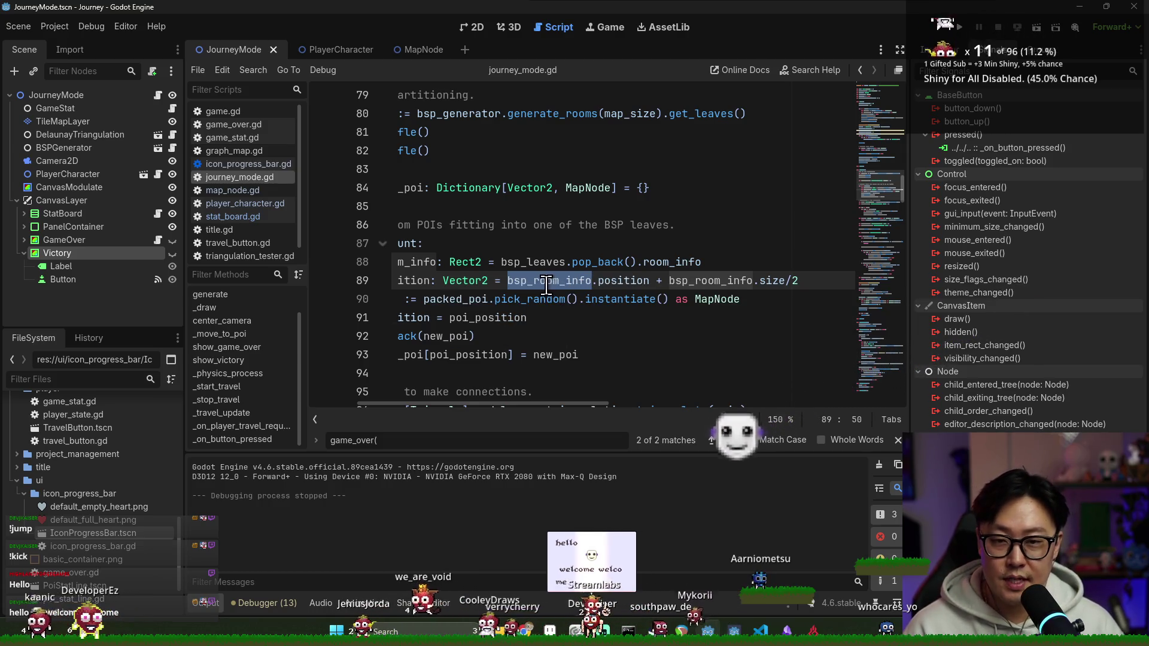
left_click_drag(558, 407, 525, 403)
scroll(506, 335, "up", 2)
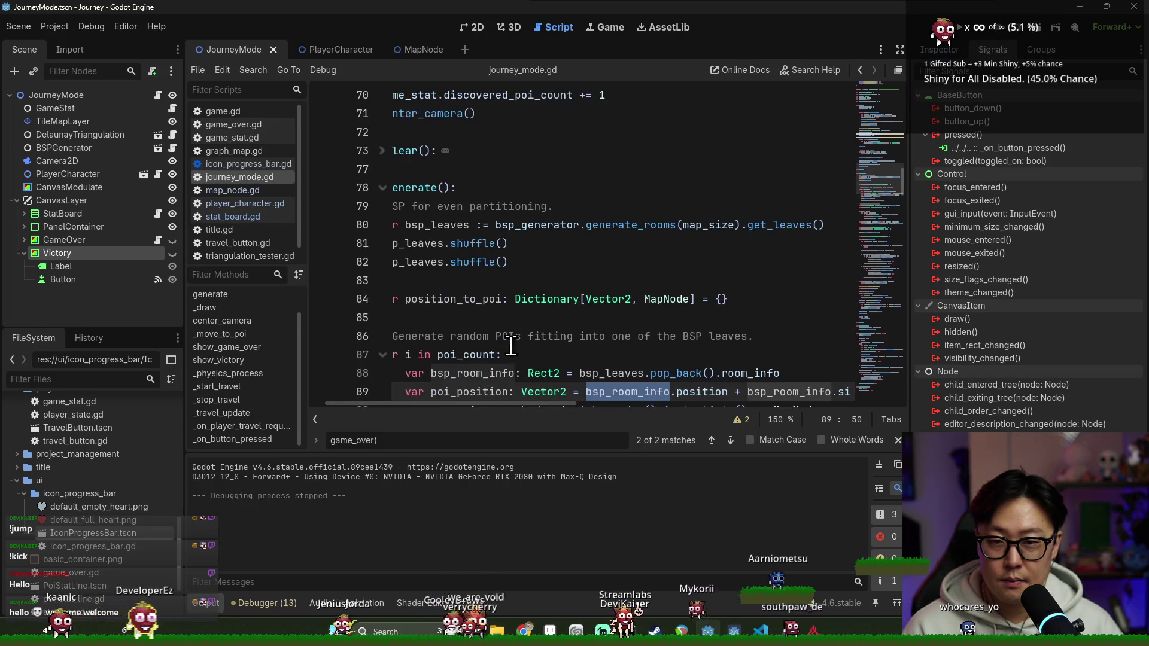
double_click(495, 374)
left_click_drag(524, 410, 465, 400)
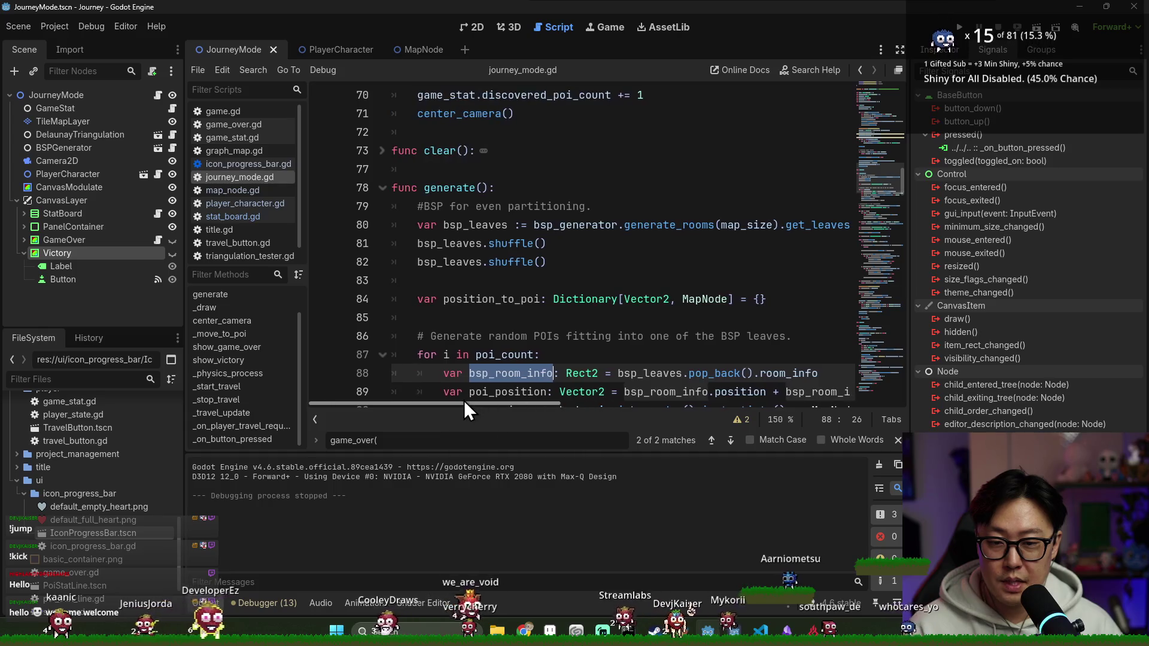
scroll(514, 330, "up", 2)
scroll(527, 318, "down", 3)
double_click(651, 318)
scroll(599, 270, "up", 1)
double_click(568, 224)
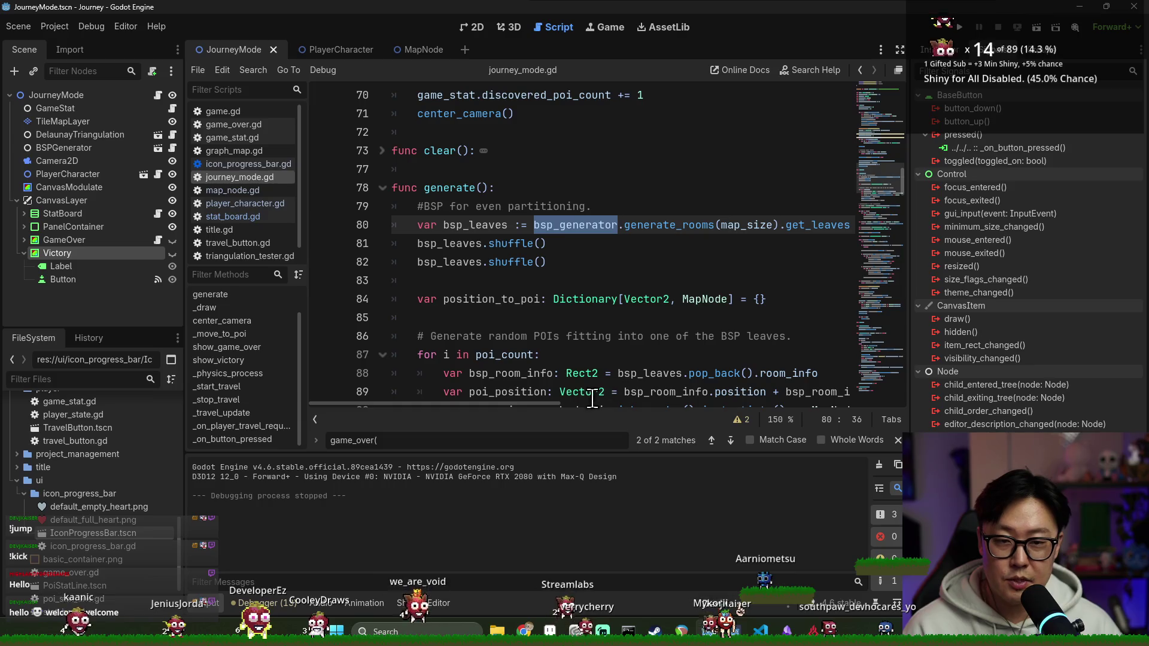
left_click_drag(558, 404, 612, 408)
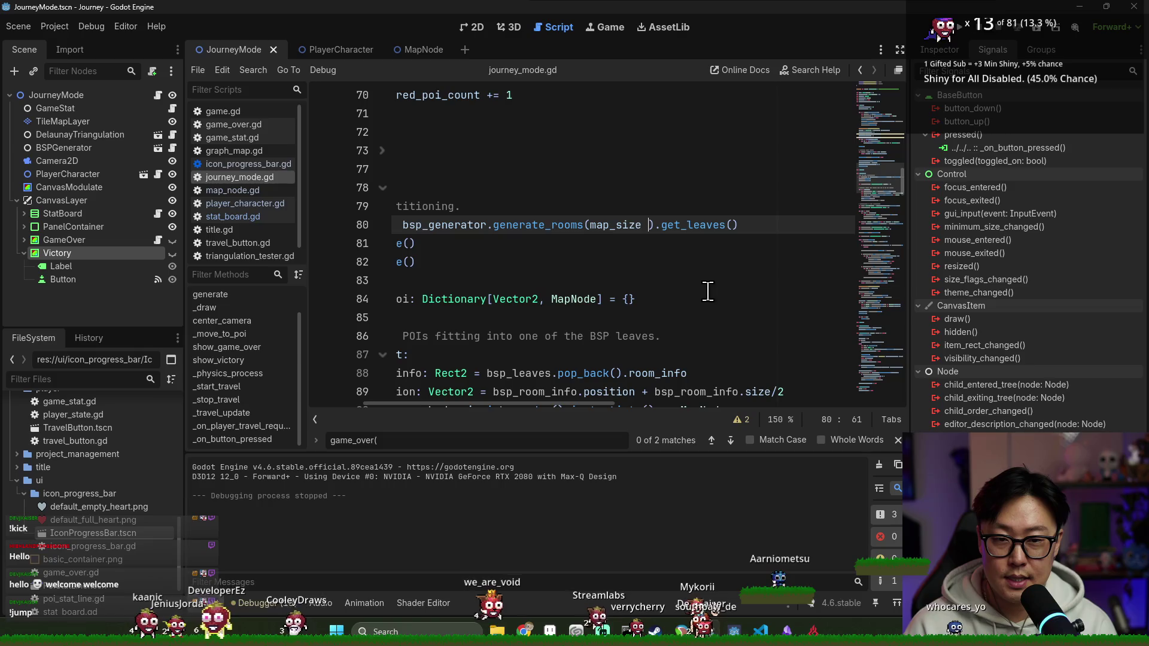
Change the room generation size on line 80 to map_size - Vector2(100, 100) and save
type("- ")
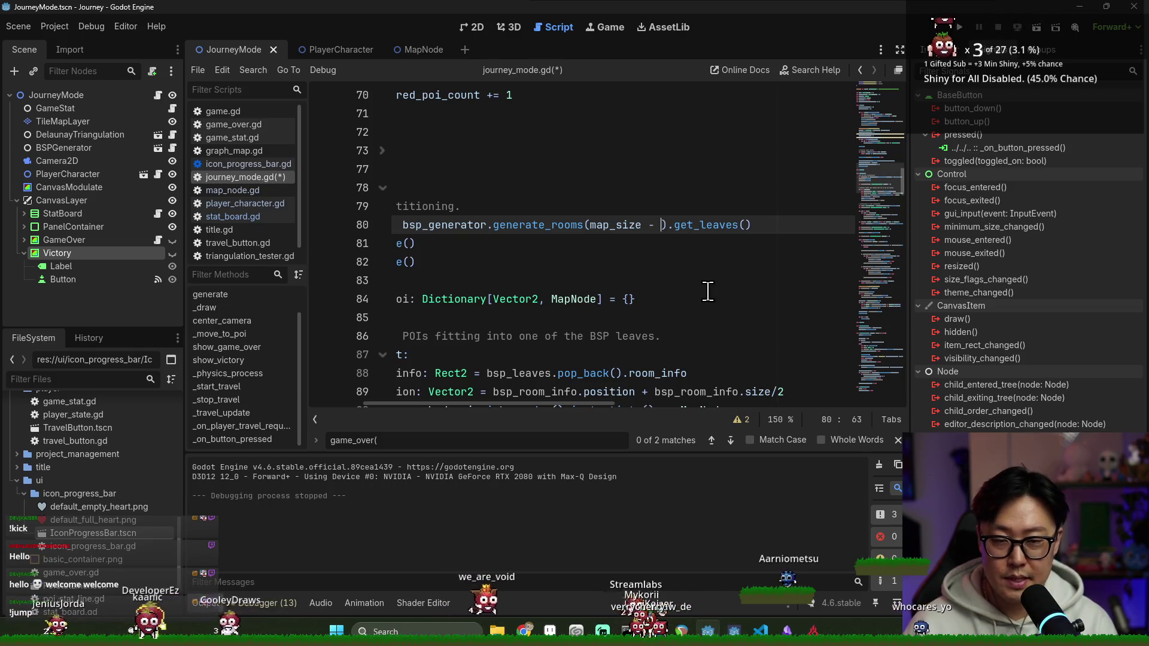
type("Vec")
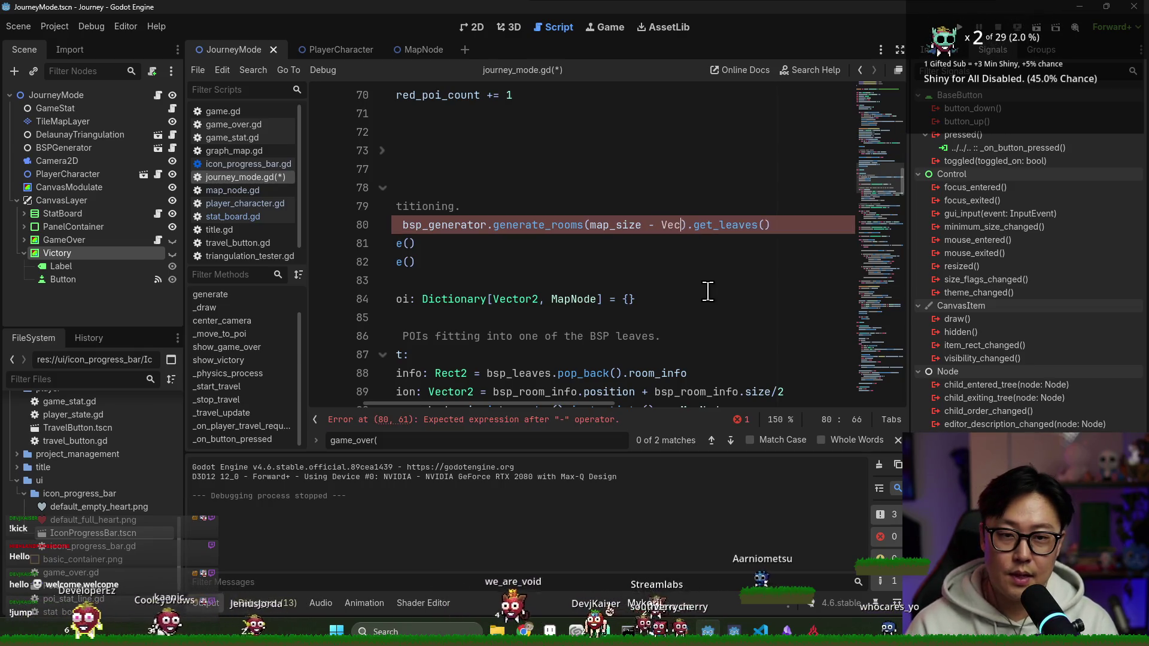
key("BackSpace")
key("BackSpace")
key("BackSpace")
type("tor(100, 100")
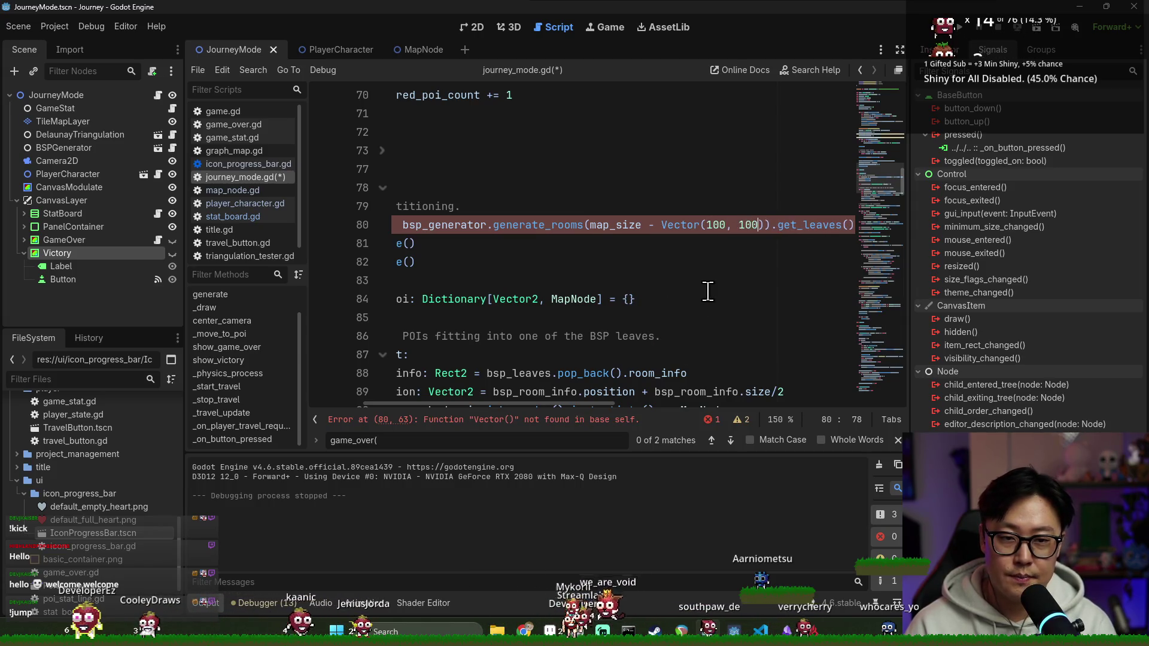
left_click(660, 227)
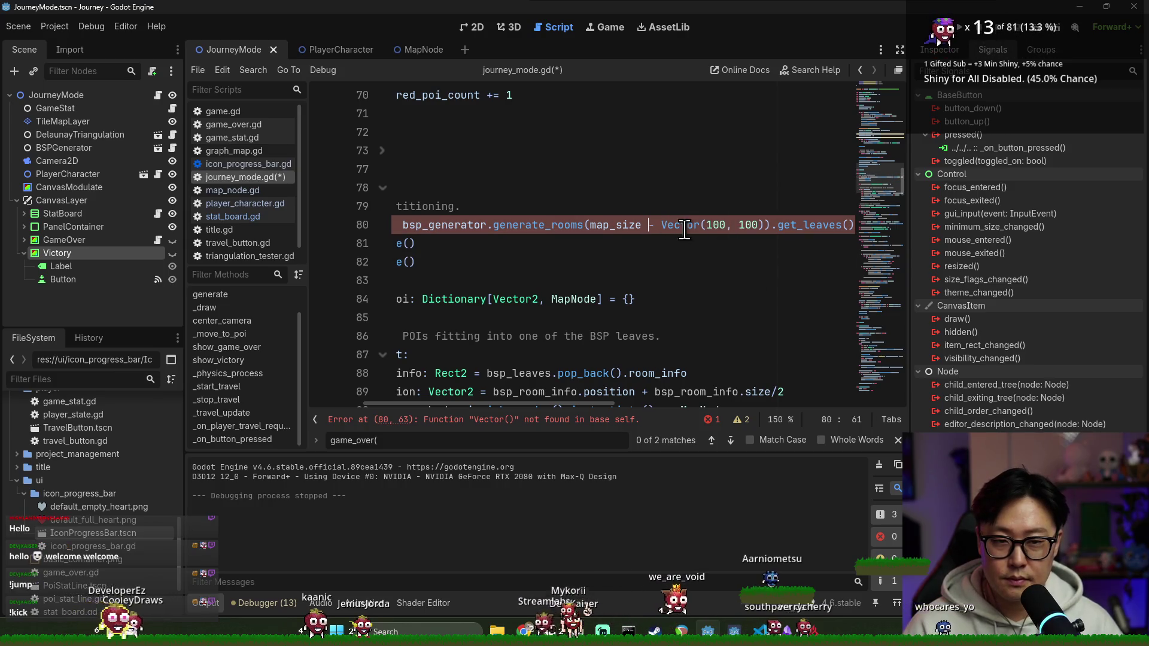
key("ctrl+s")
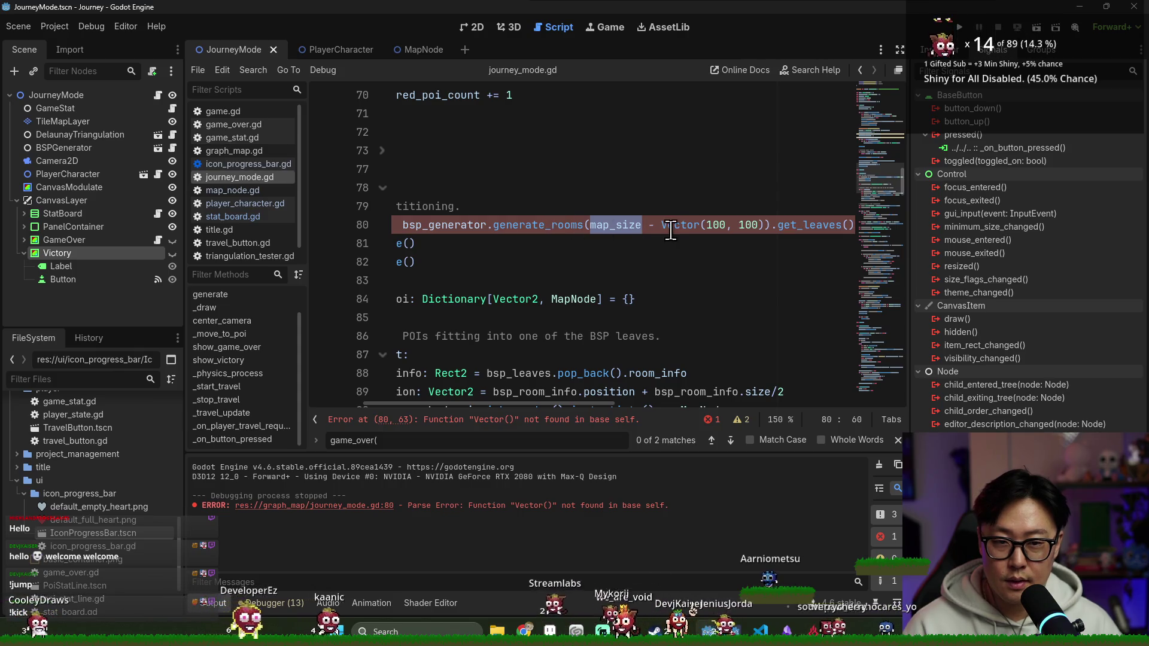
type("2")
left_click(662, 261)
key("ctrl+s")
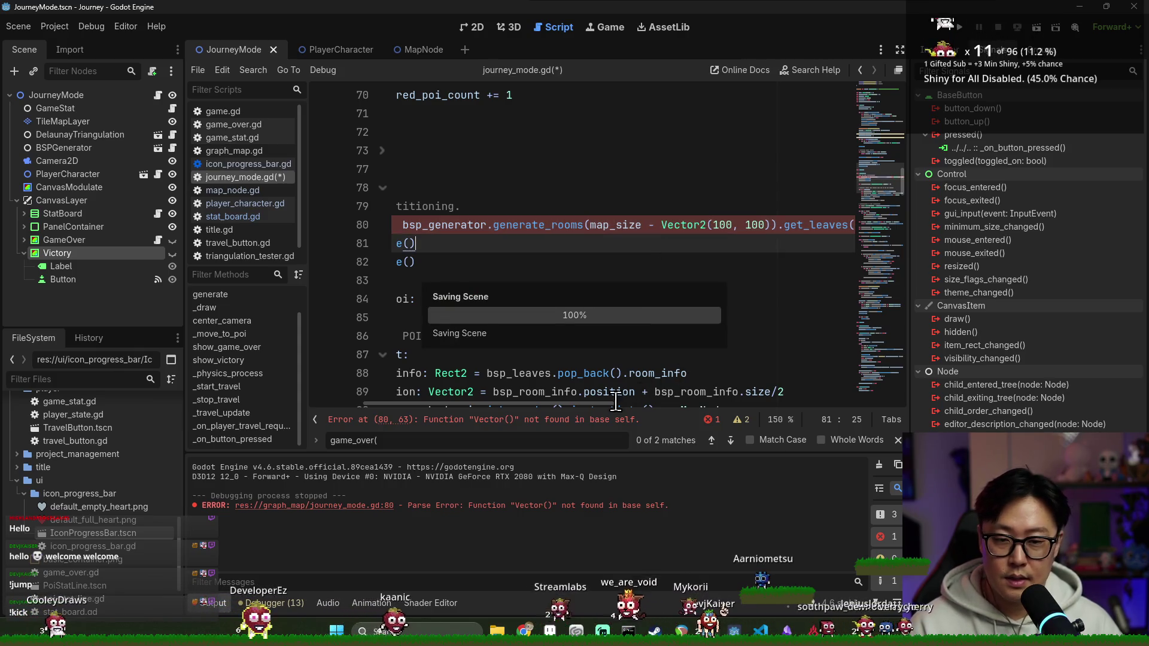
Offset each POI position on line 89 by Vector2(100, 100)/2 and save
double_click(508, 226)
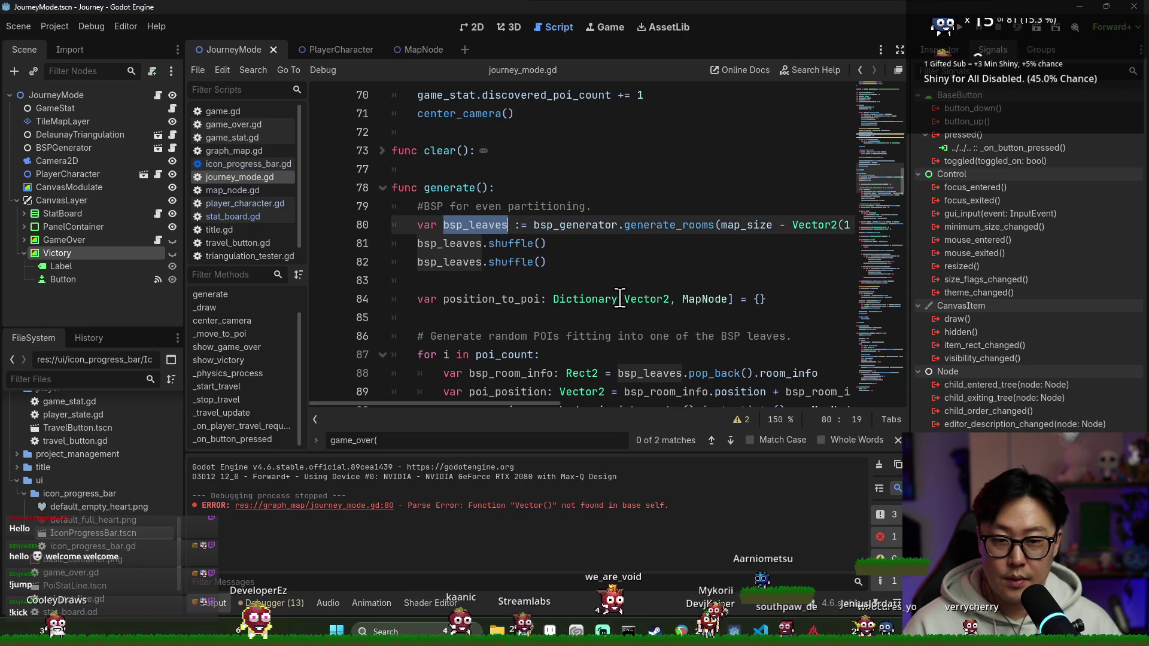
scroll(620, 299, "down", 1)
left_click(657, 318)
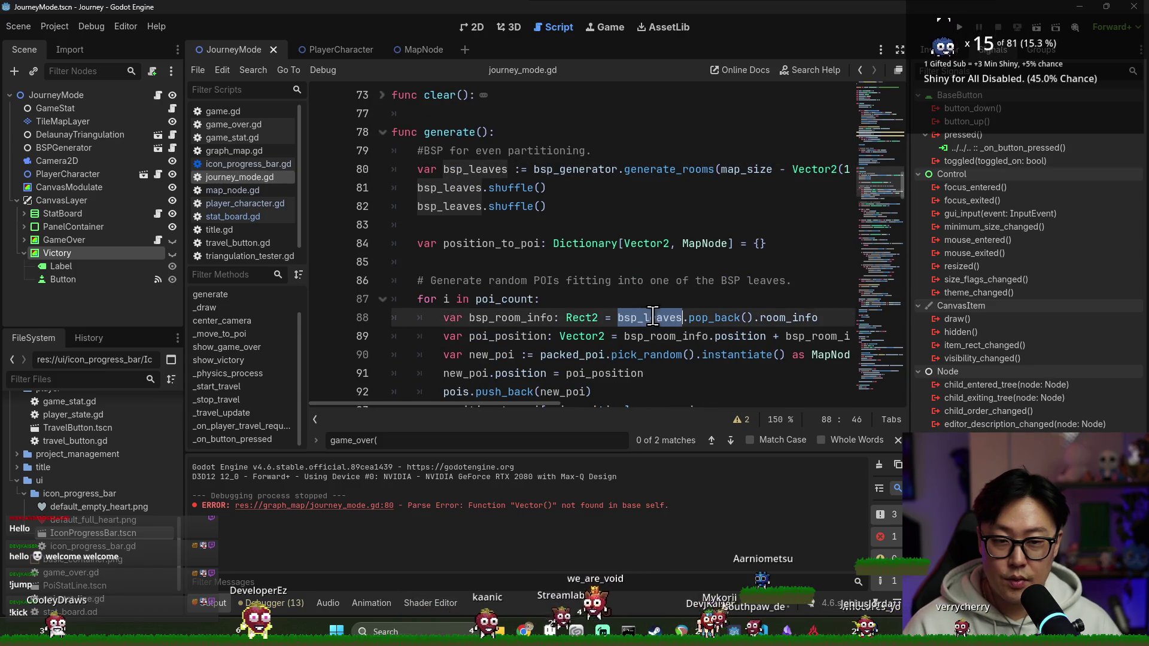
double_click(507, 318)
left_click_drag(536, 407, 597, 410)
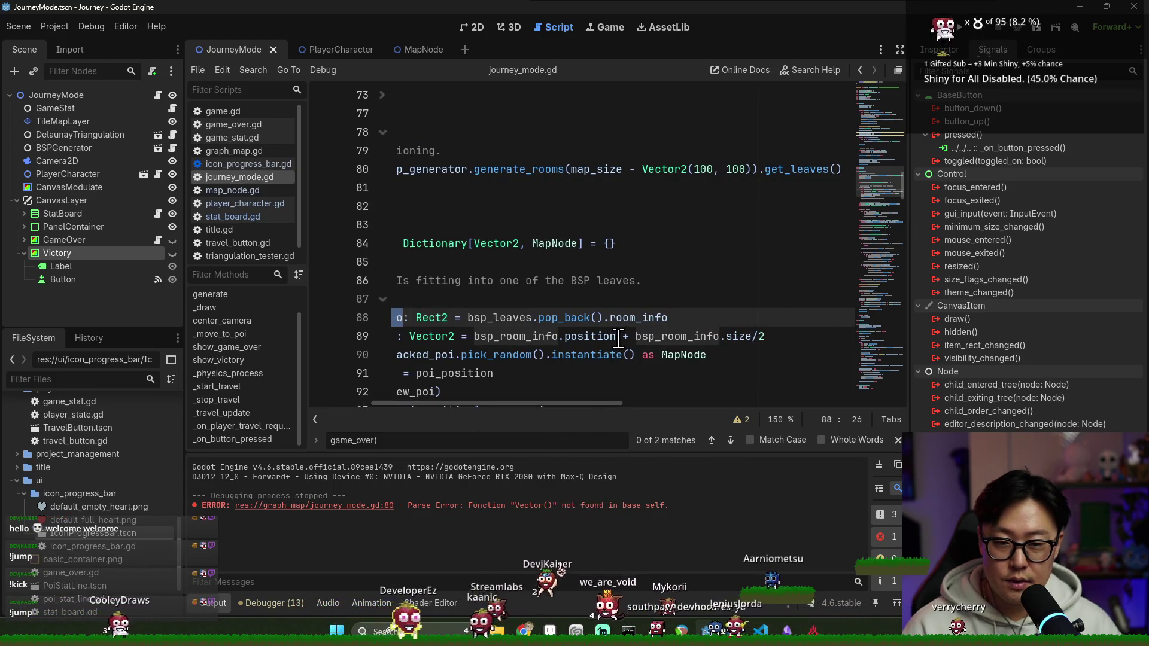
left_click(616, 337)
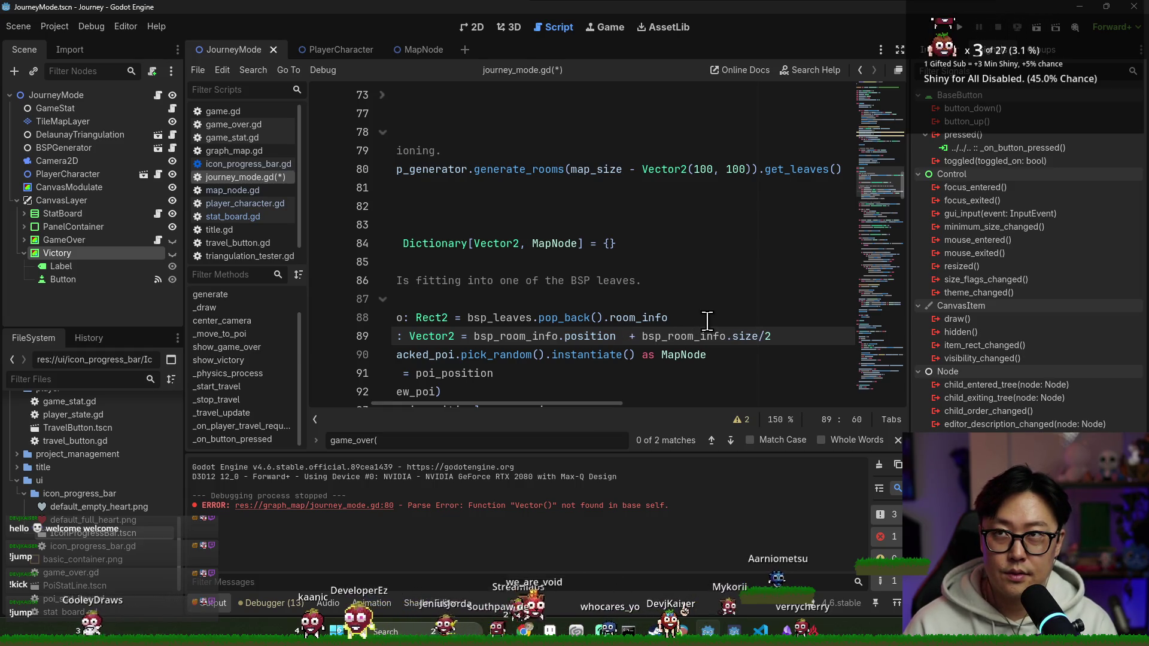
type("Vecotr2(10")
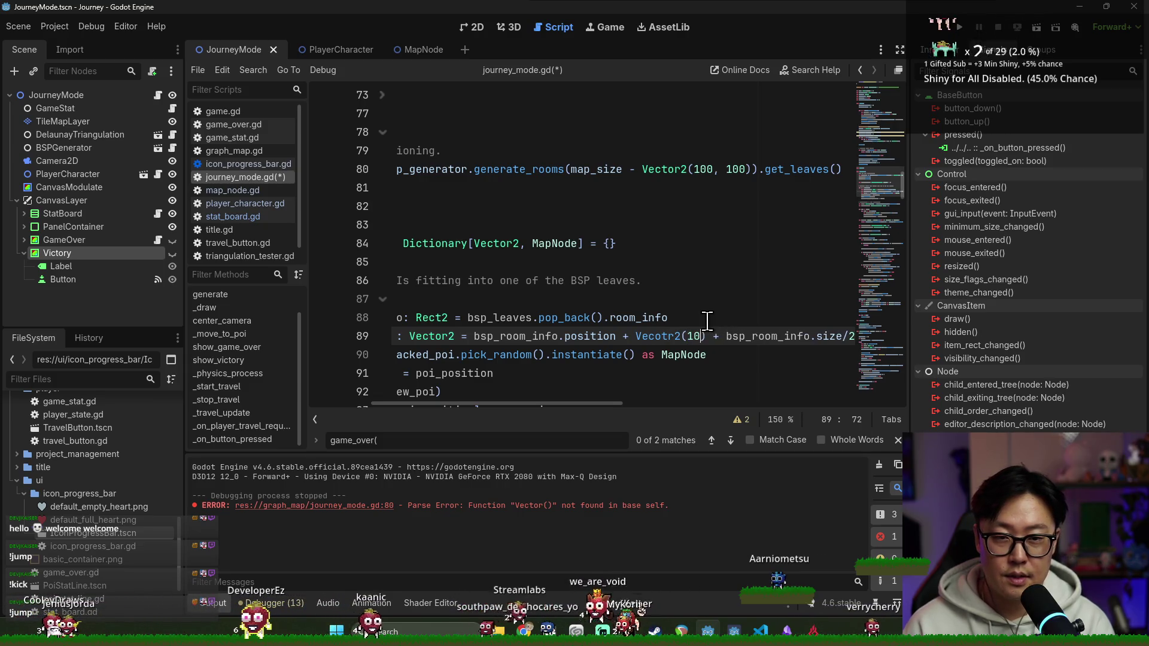
key("ctrl+s")
Correct the Vecotr2 typo to Vector2, then run the game and start a map test
left_click(634, 227)
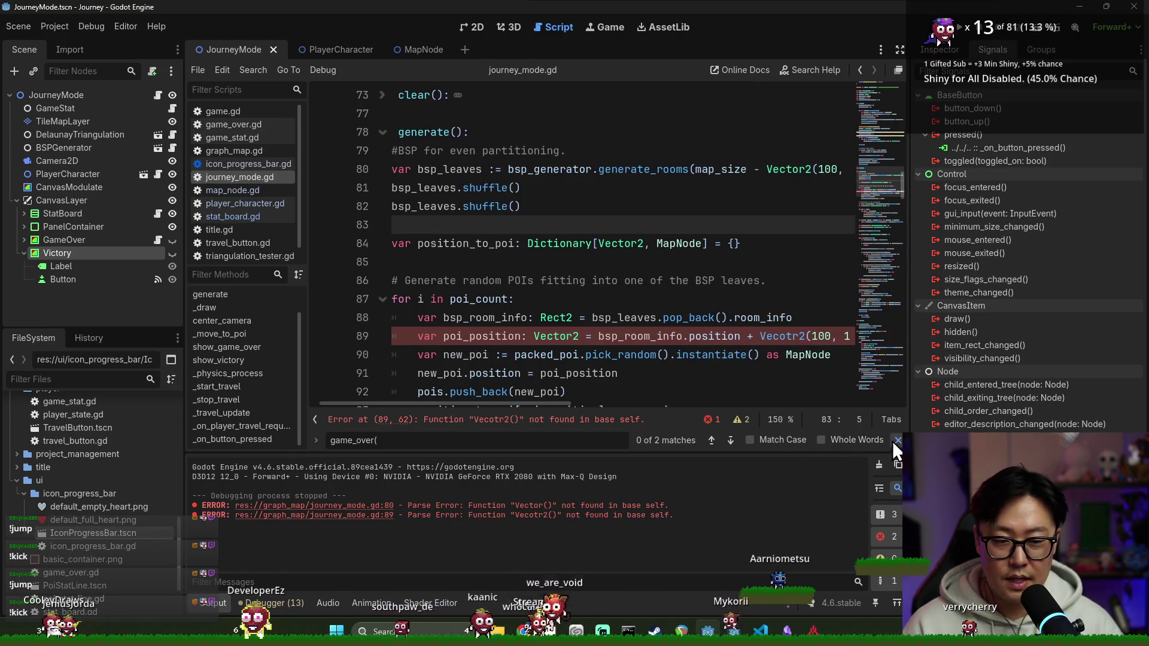
left_click(898, 440)
left_click_drag(562, 426, 599, 426)
left_click(709, 337)
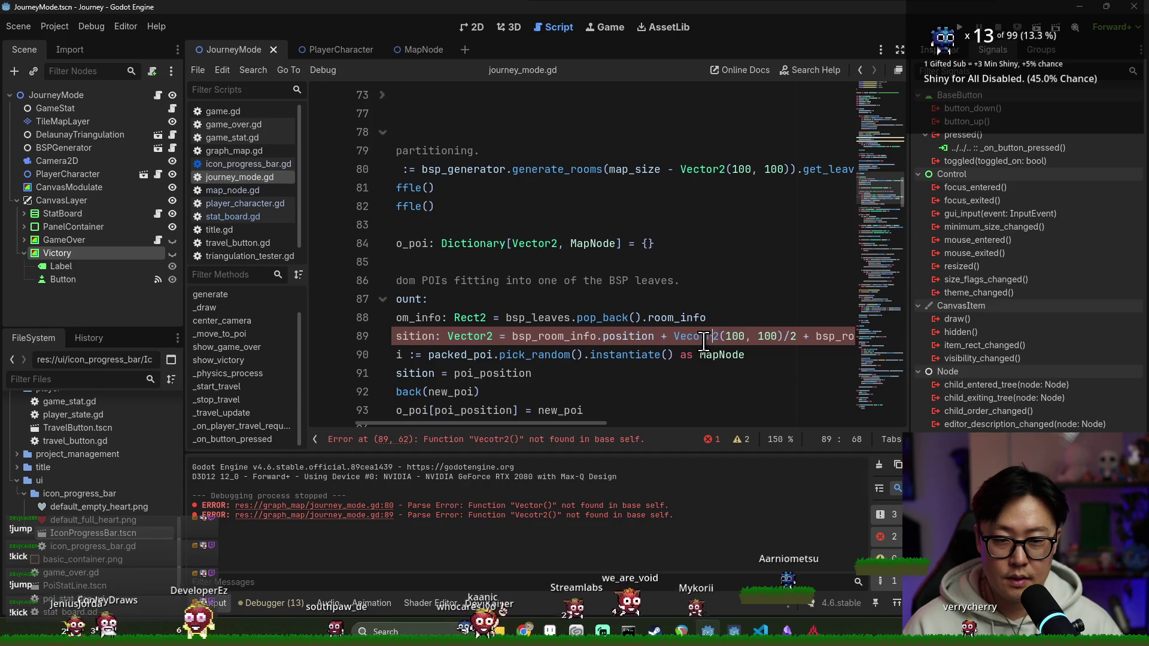
double_click(703, 337)
type("Vector2")
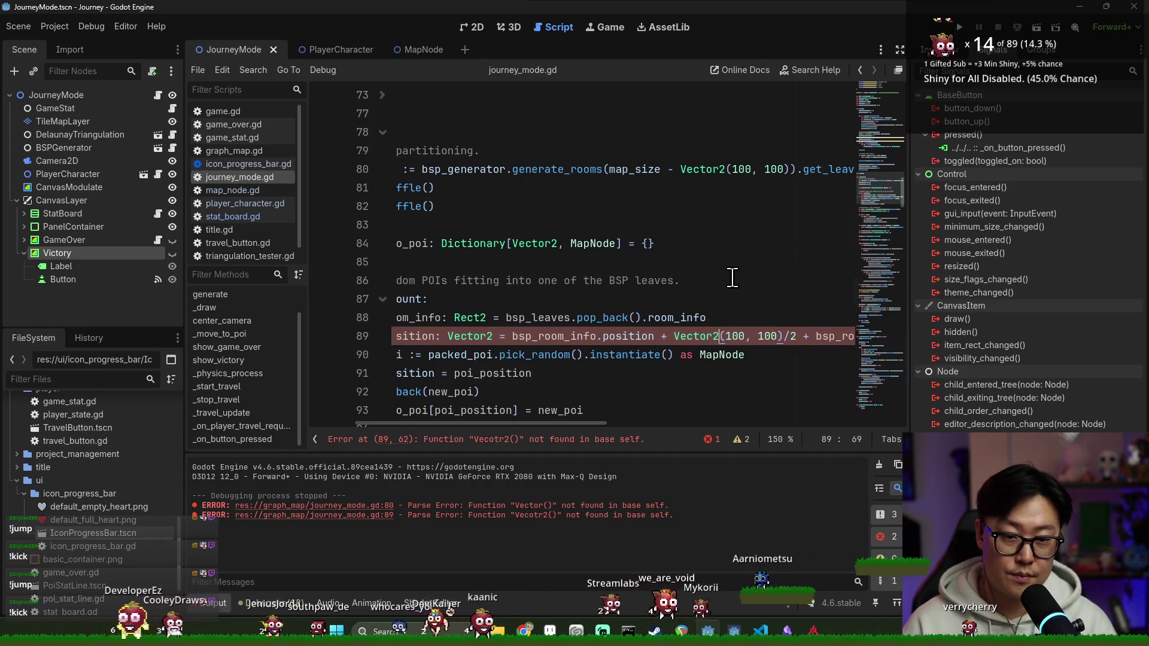
key("F5")
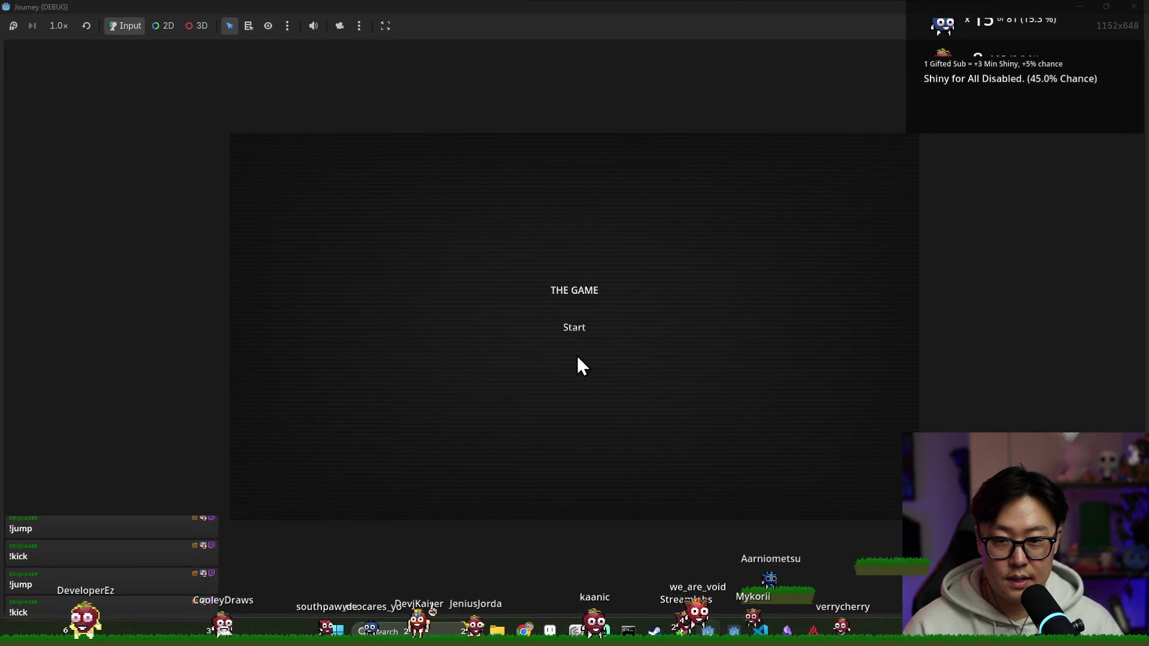
left_click(578, 334)
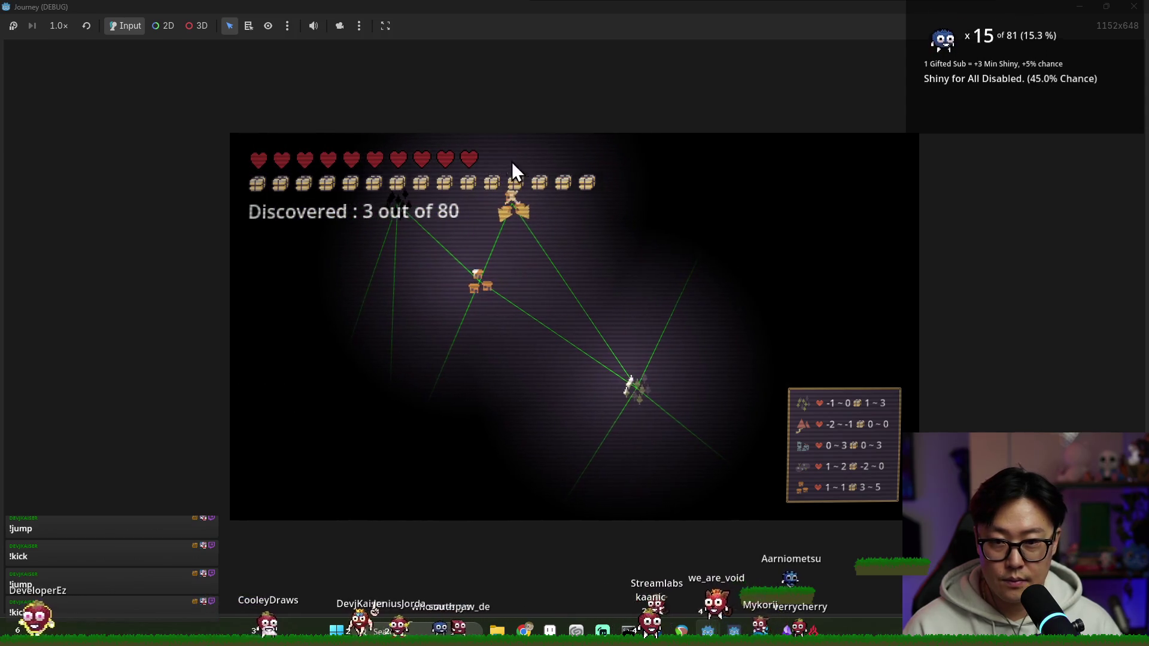
key("F8")
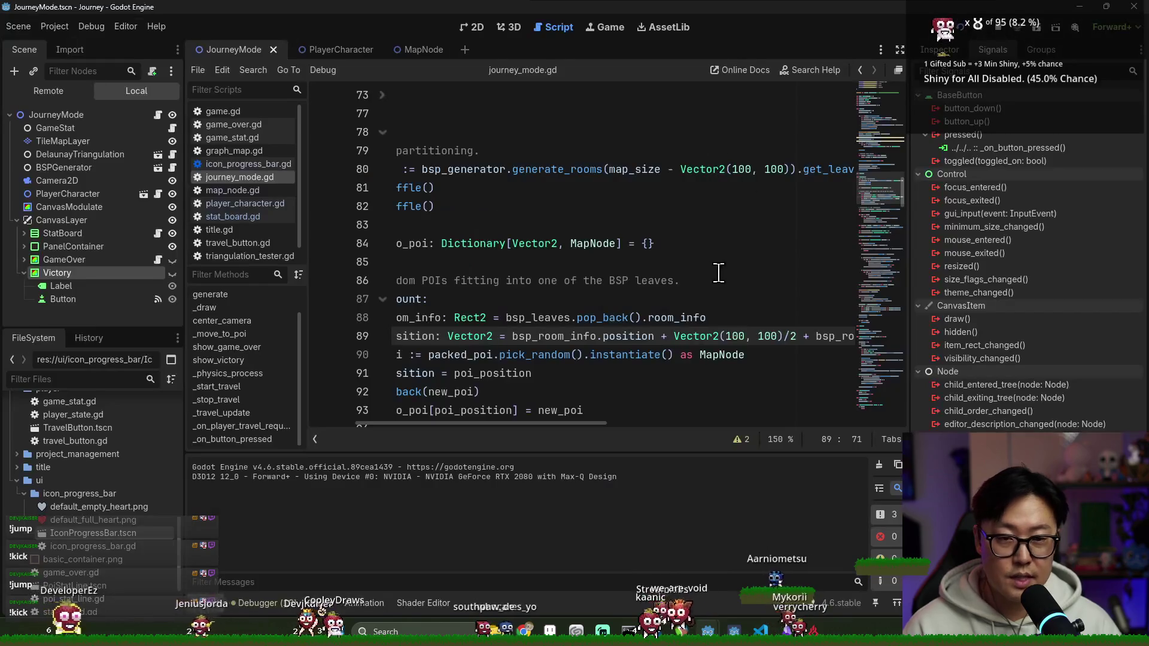
Raise the margin on line 80 to Vector2(200, 200) and save
left_click(750, 169)
left_click_drag(750, 169, 734, 169)
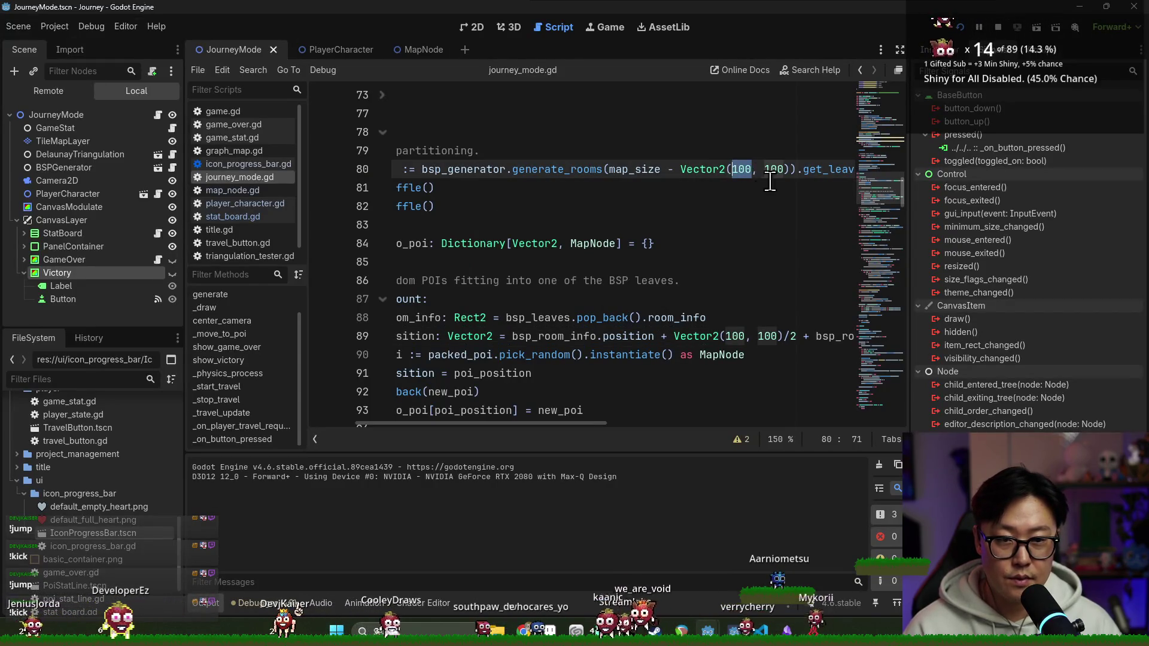
type("200")
type("0")
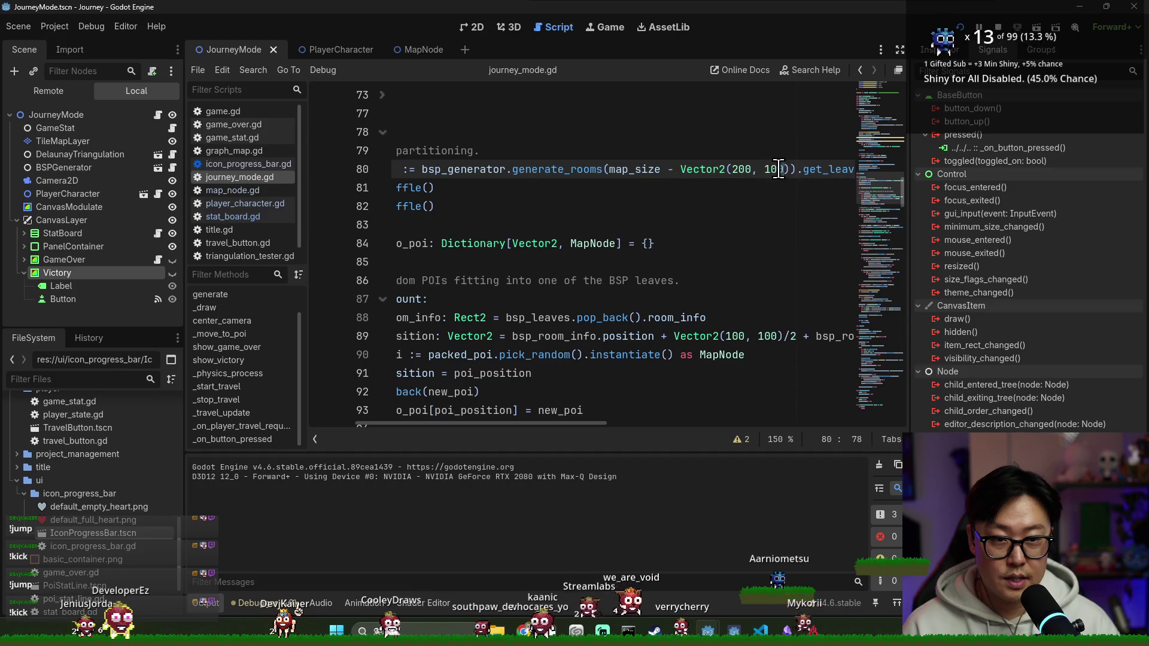
type("00")
key("ctrl+s")
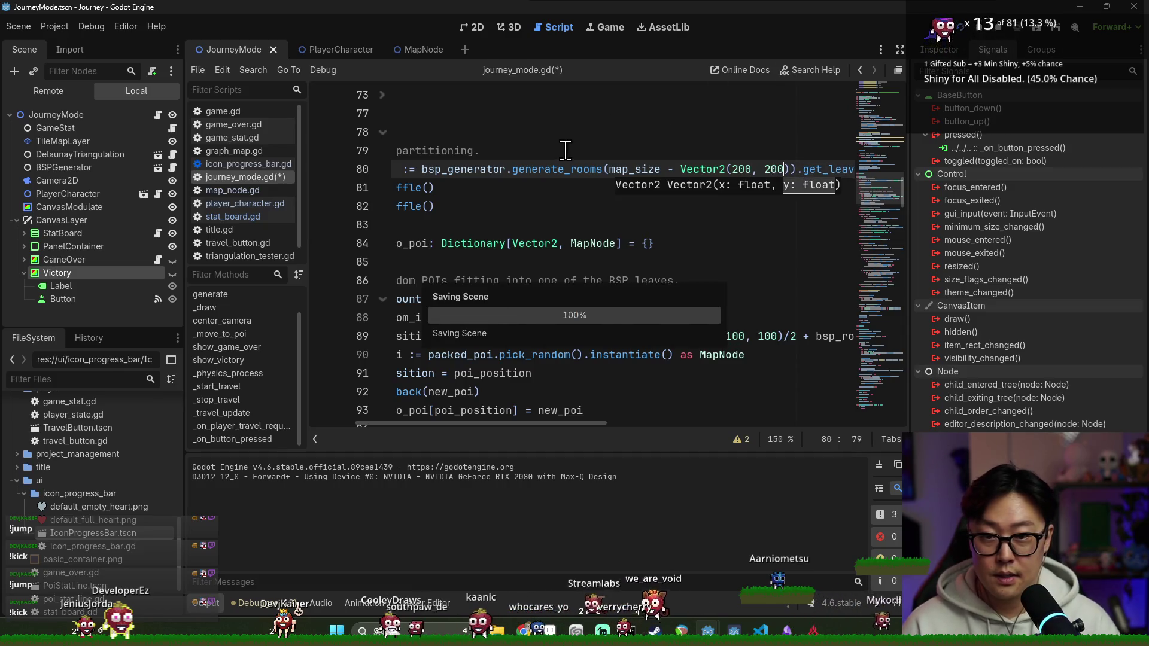
Add var generation_margin := Vector2(200, 200) and substitute it for both Vector2 literals; save
left_click(564, 150)
left_click_drag(544, 423, 398, 410)
key("Return")
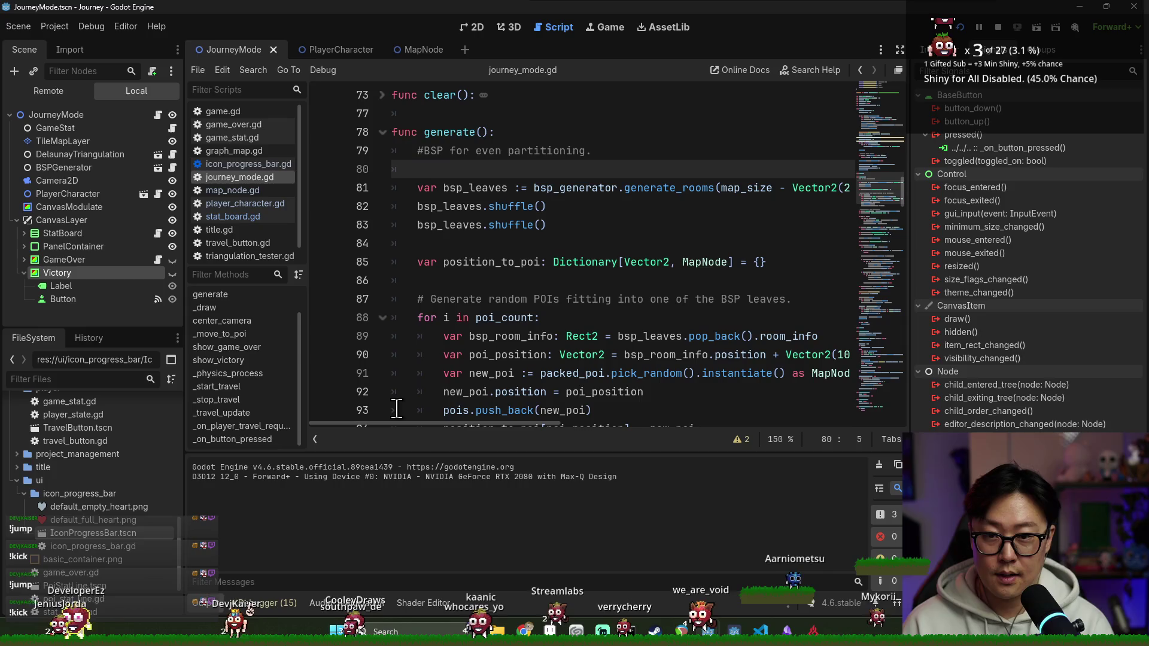
type("margin := Vector2(200, 200")
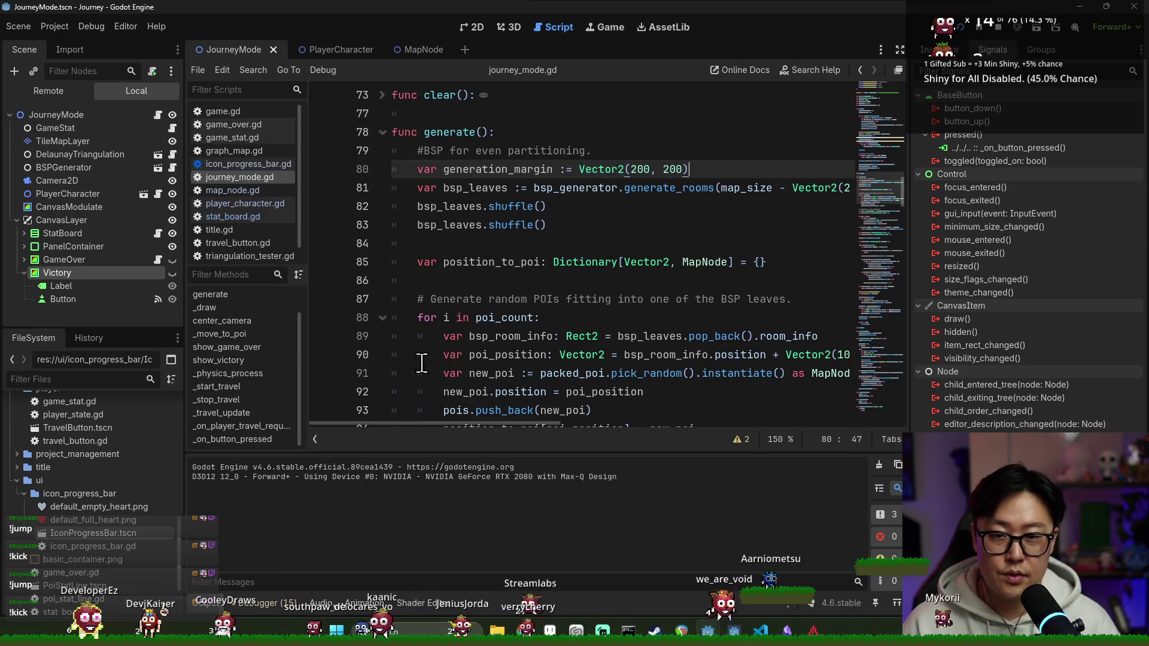
double_click(526, 173)
key("ctrl+c")
double_click(800, 190)
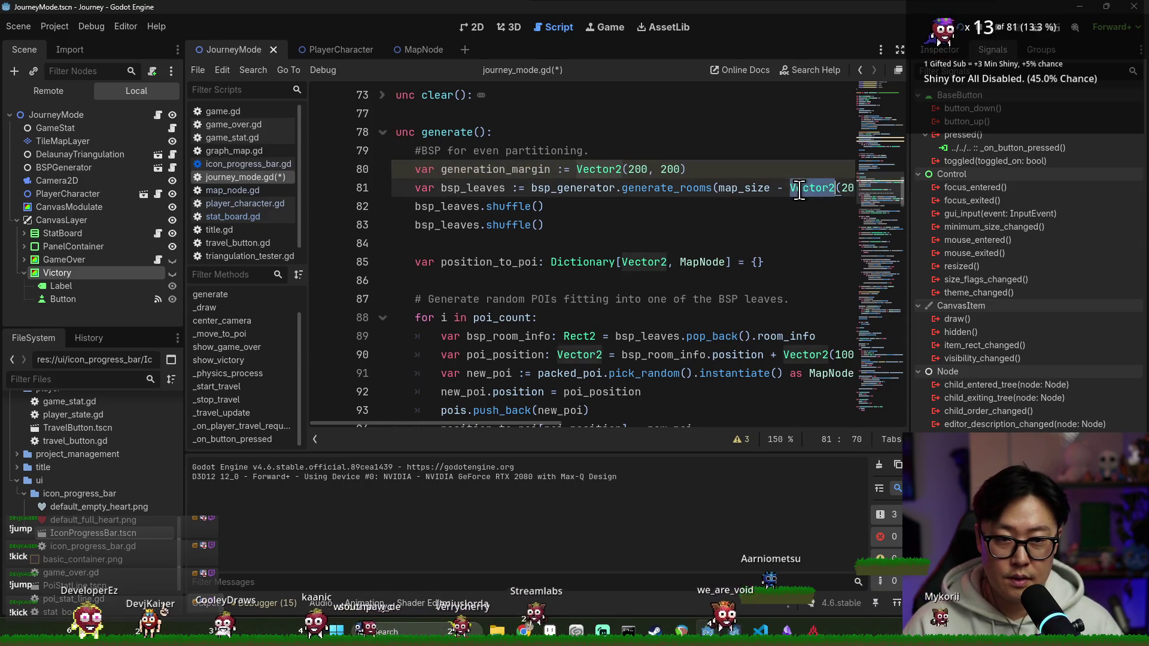
key("ctrl+shift+Right")
key("ctrl+shift+Right")
key("ctrl+shift+Right")
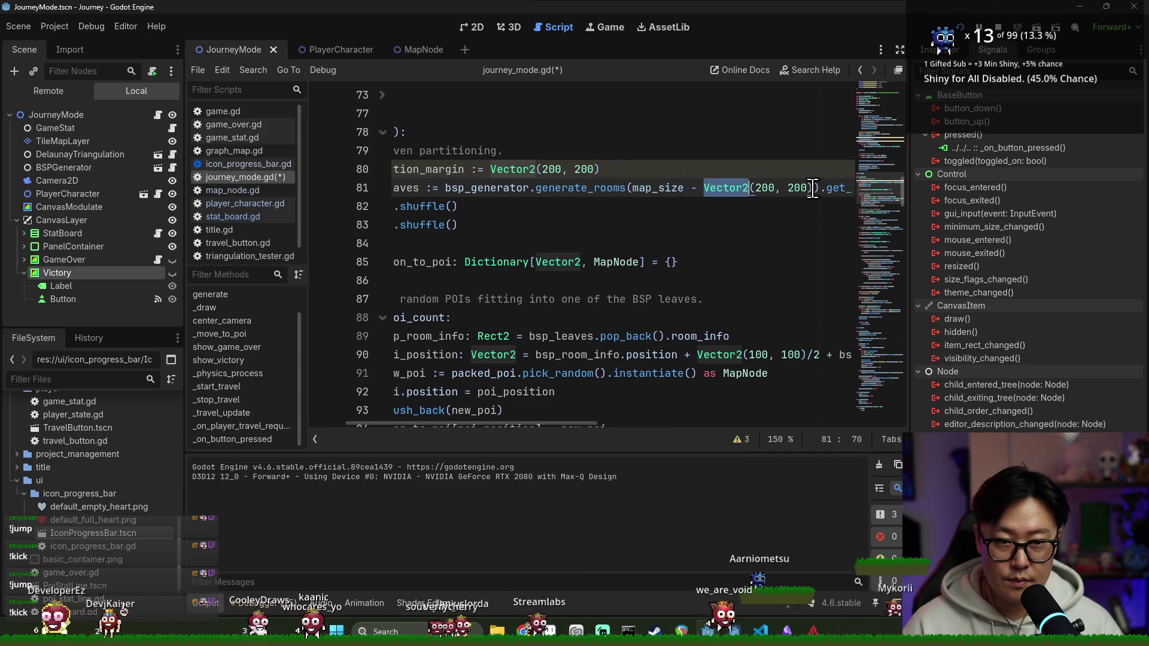
key("ctrl+v")
double_click(718, 355)
key("ctrl+shift+Right")
key("ctrl+shift+Right")
key("ctrl+shift+Right")
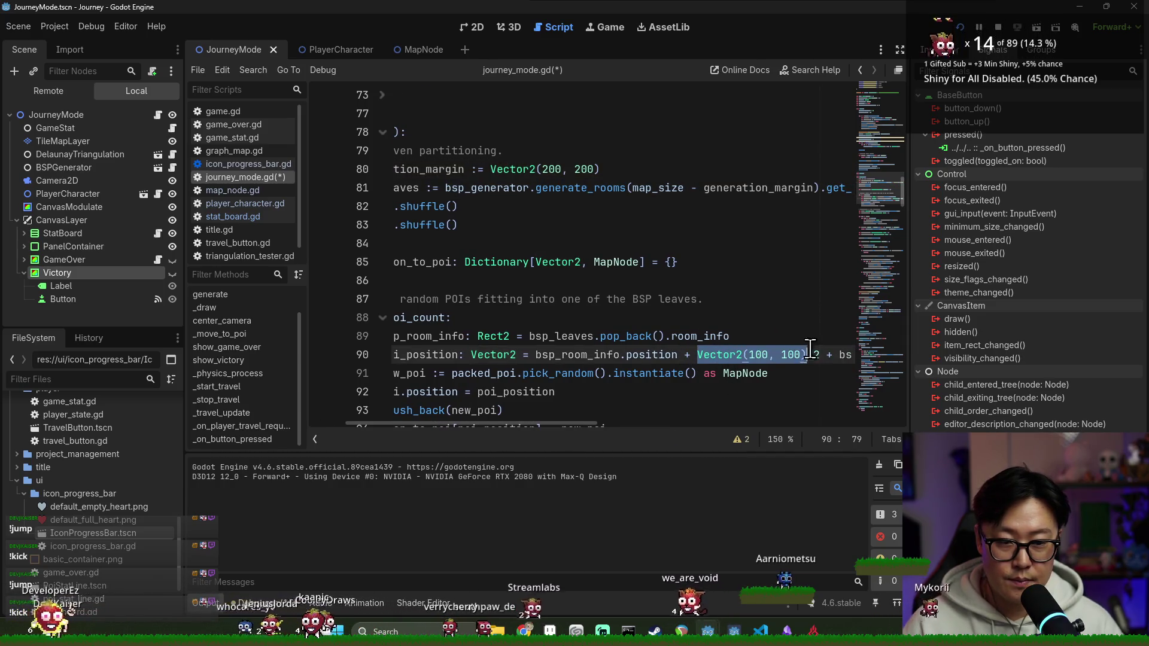
key("ctrl+v")
key("ctrl+s")
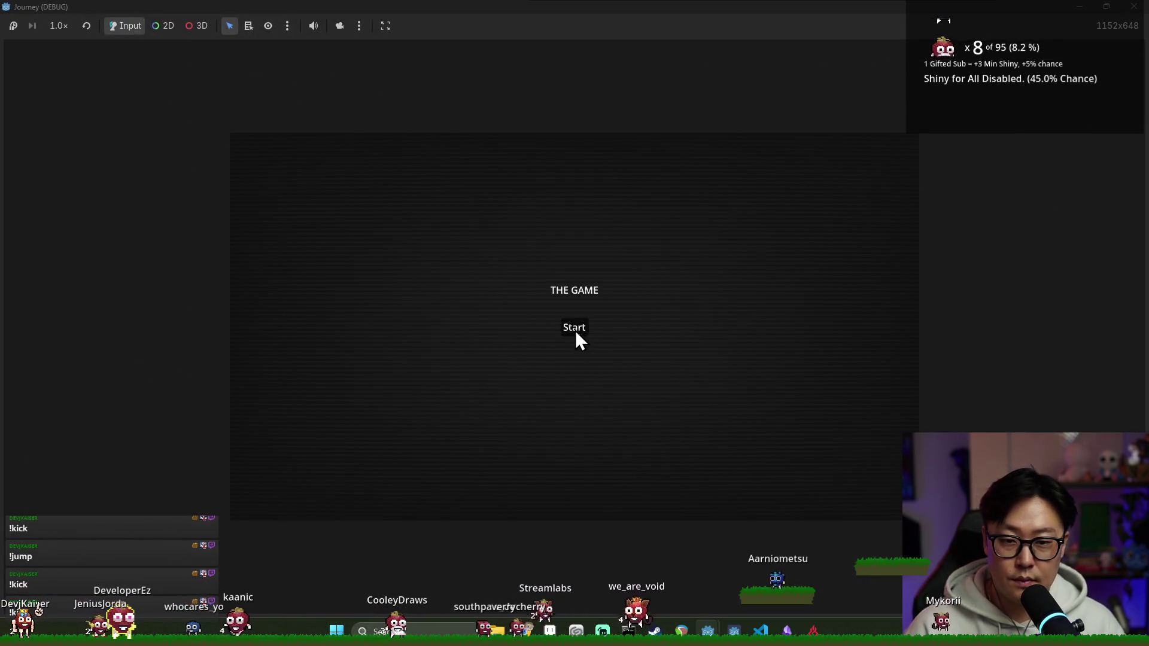
Start a new game, travel to the grey creature and lower castle nodes, then stop
left_click(576, 329)
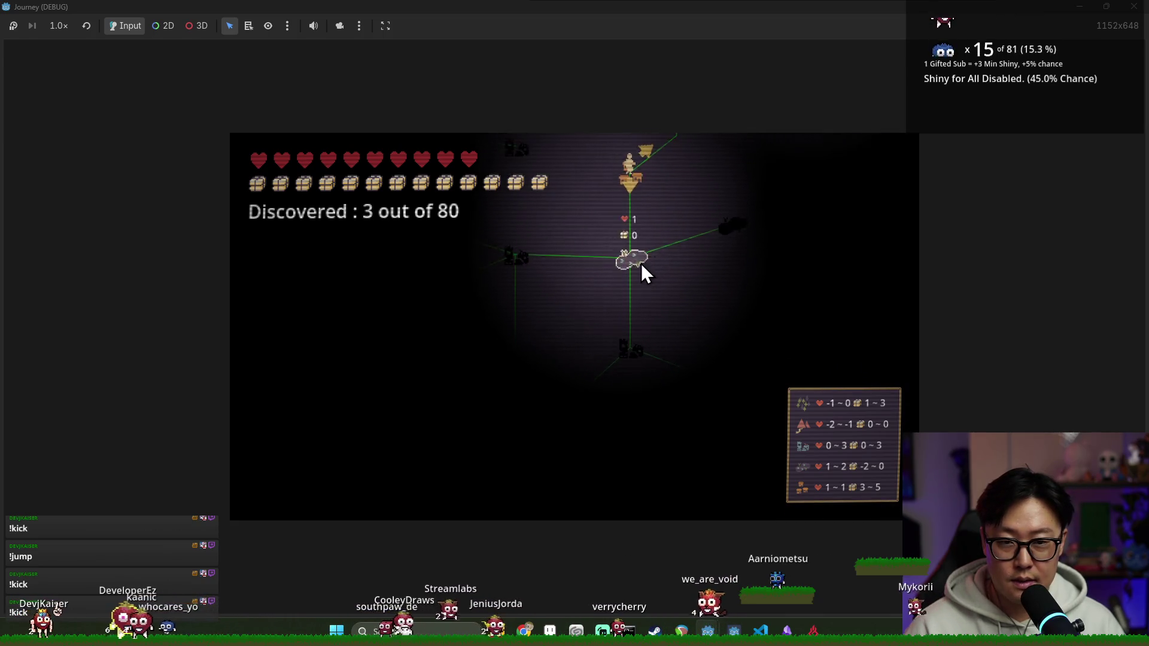
left_click(641, 263)
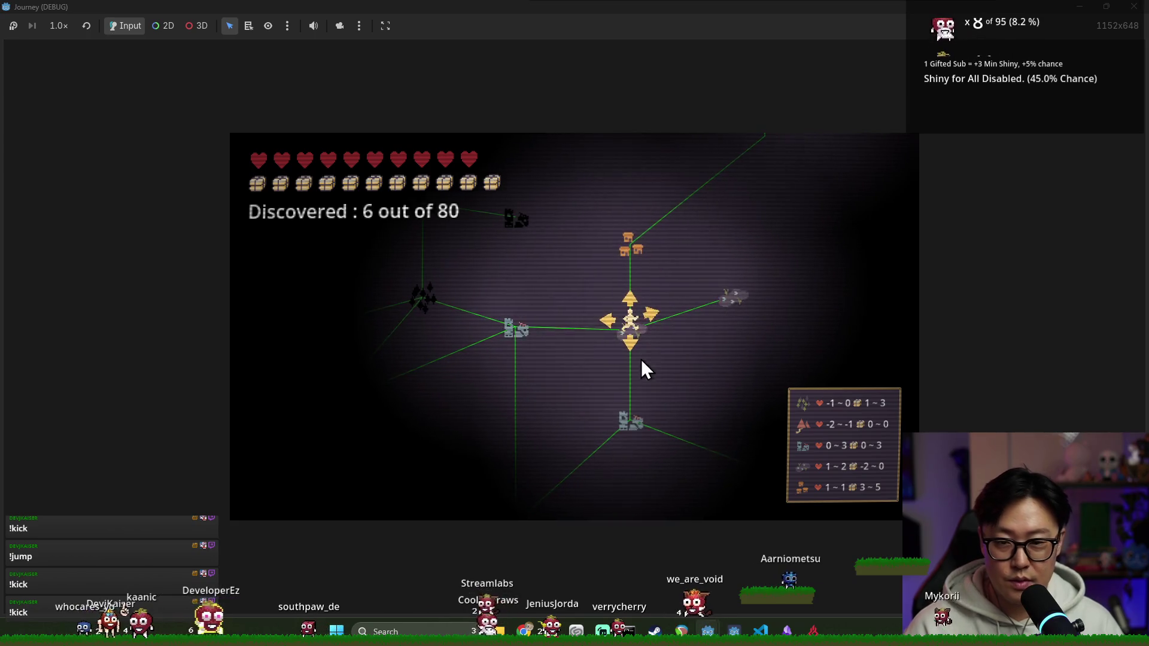
left_click(632, 434)
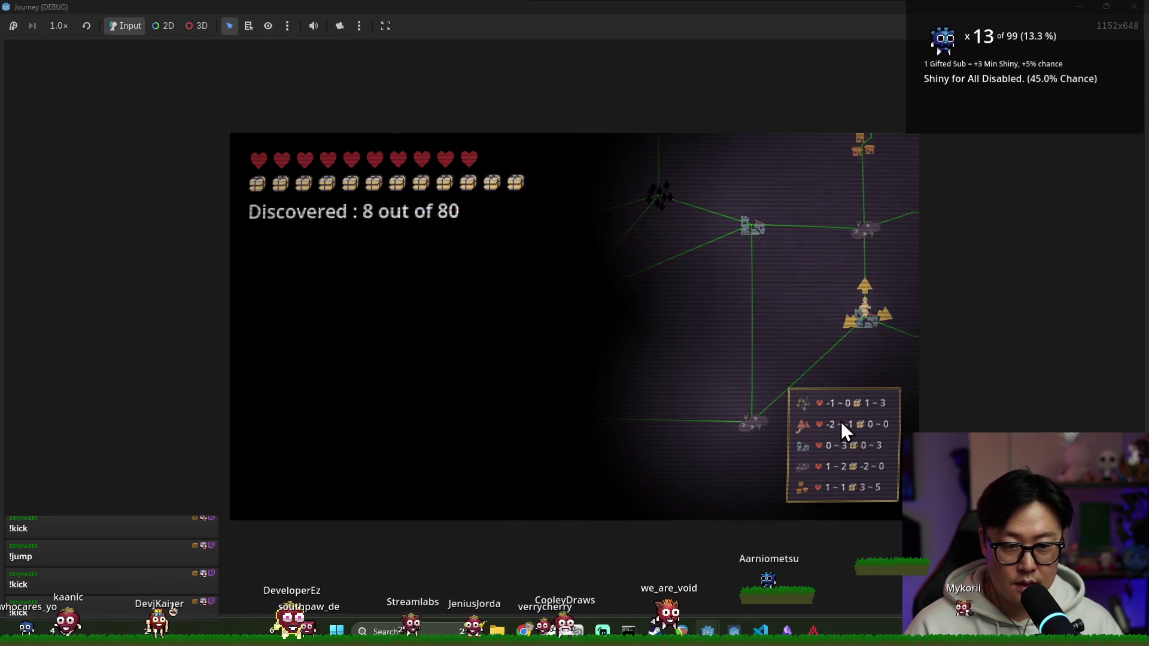
mouse_move(822, 388)
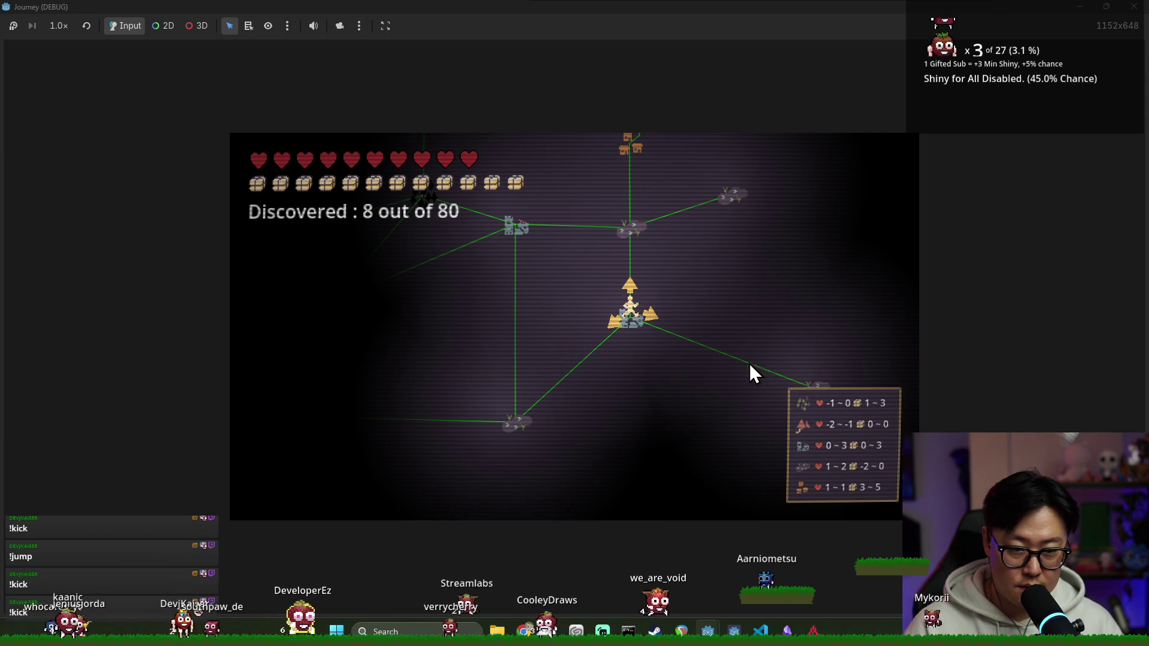
key("F8")
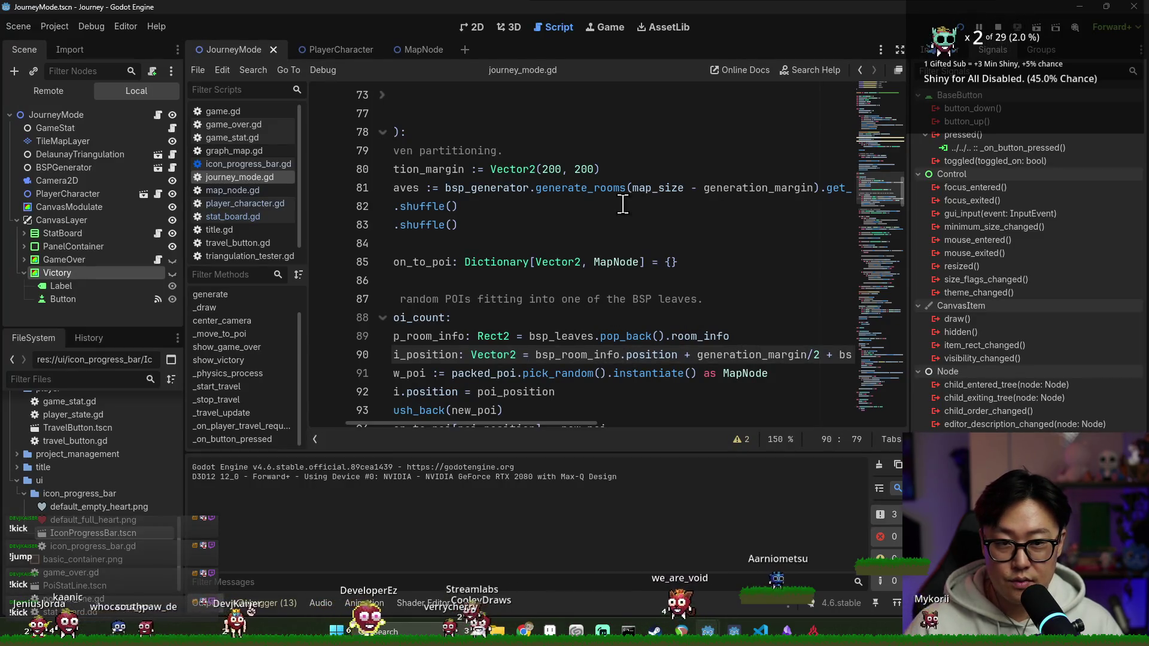
Change generation_margin's second value to 300 and run a new game
scroll(626, 204, "up", 2)
left_click(551, 280)
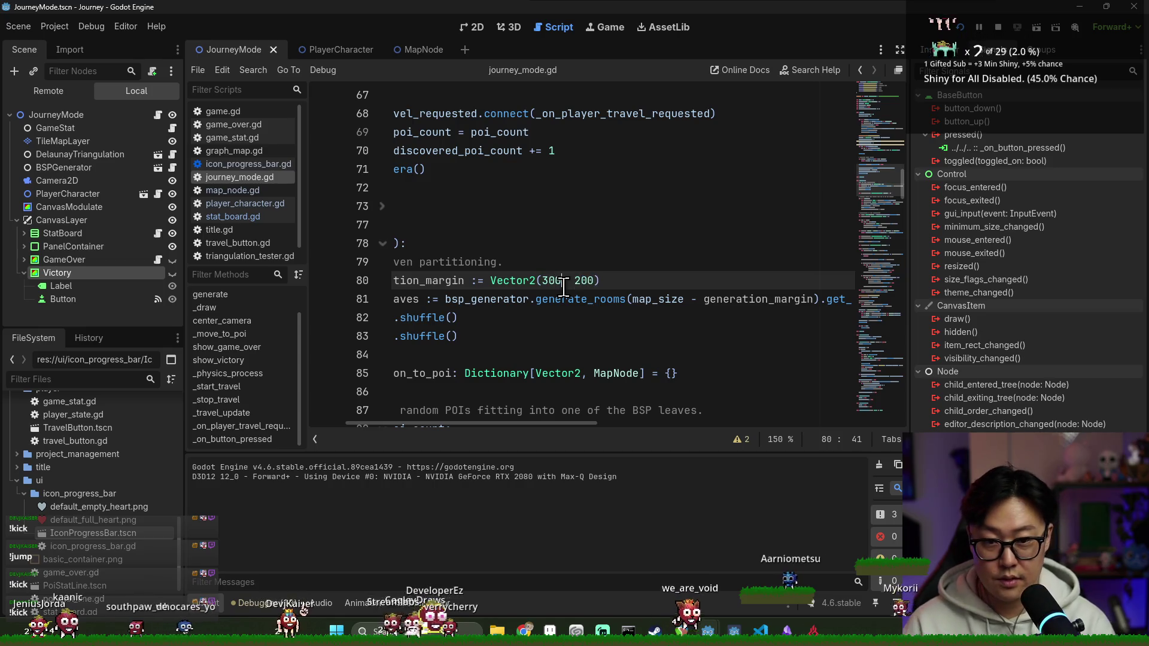
double_click(584, 281)
type("0")
key("F5")
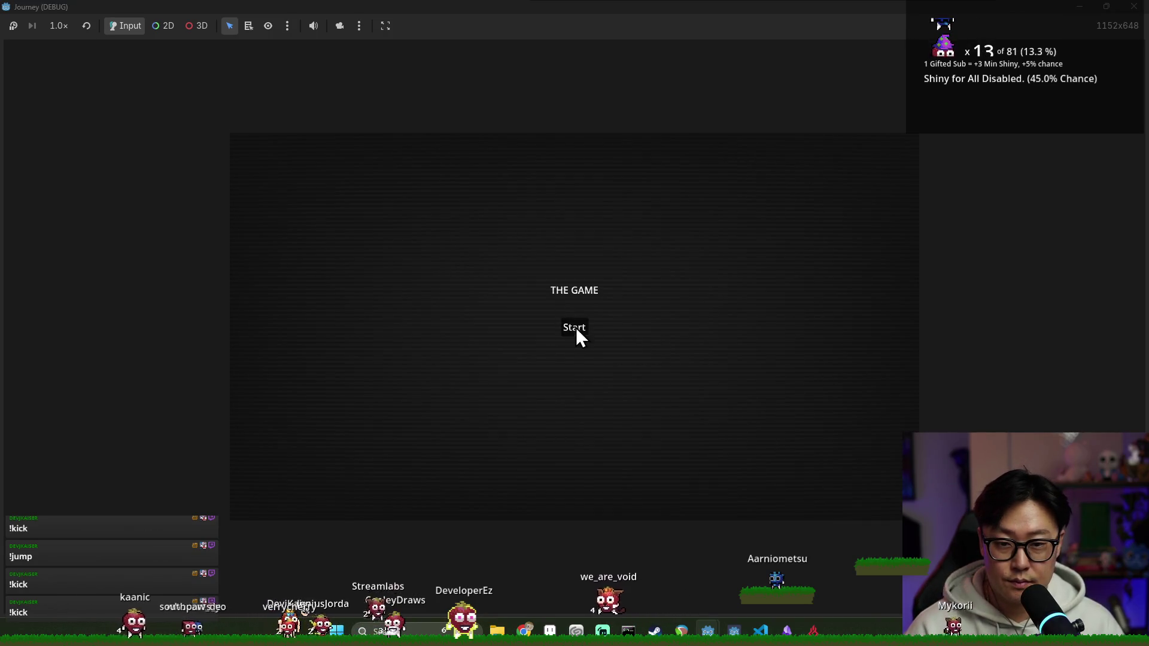
left_click(576, 328)
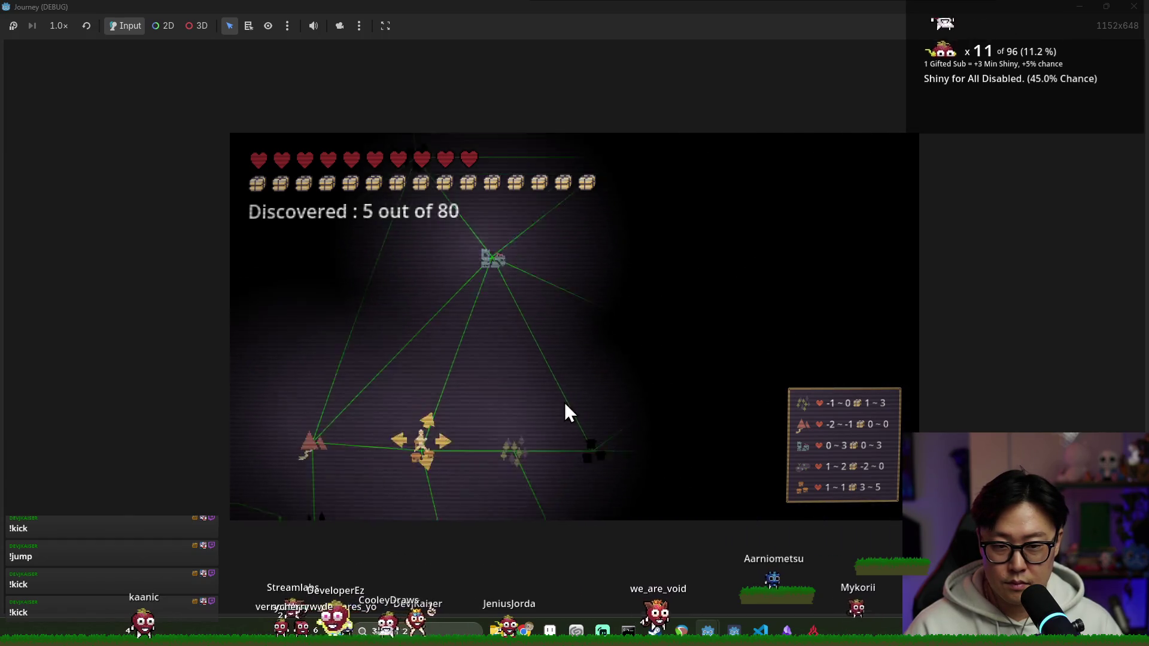
Travel several nodes across the wider map with the arrow keys, then stop the game
key("Right")
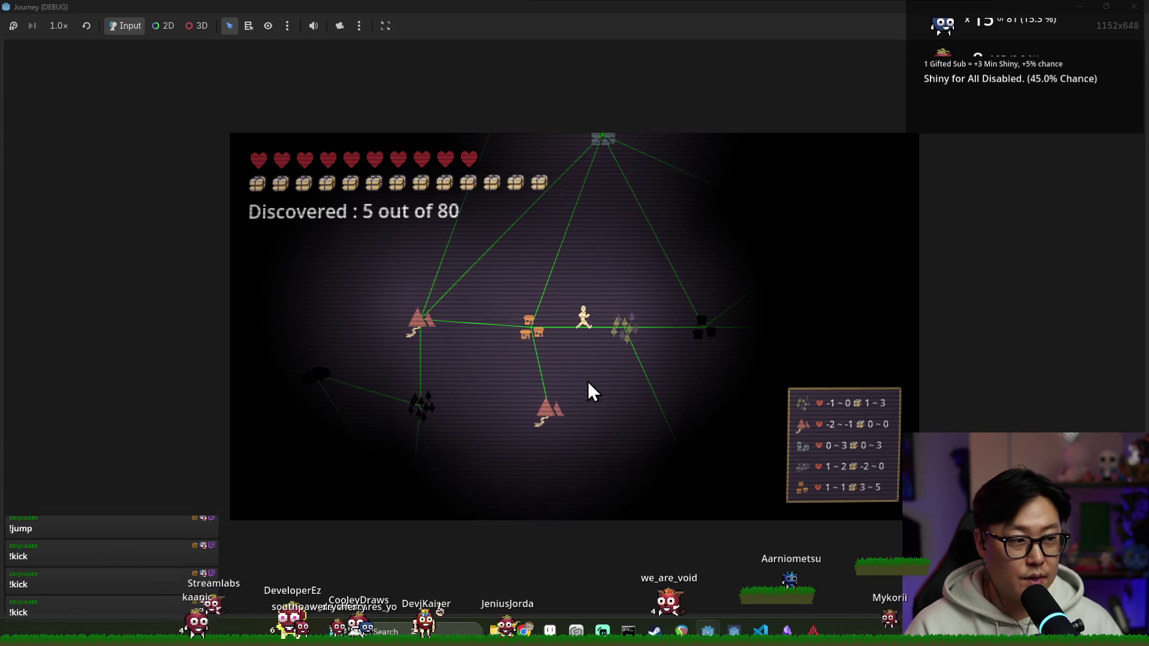
key("Right")
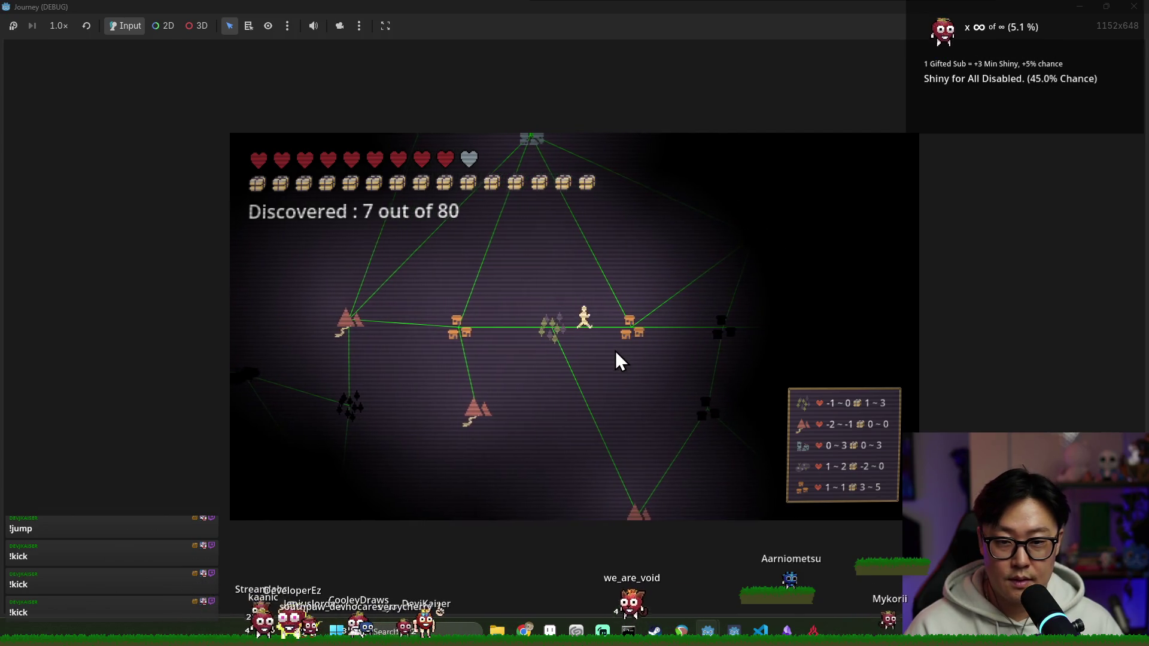
key("Right")
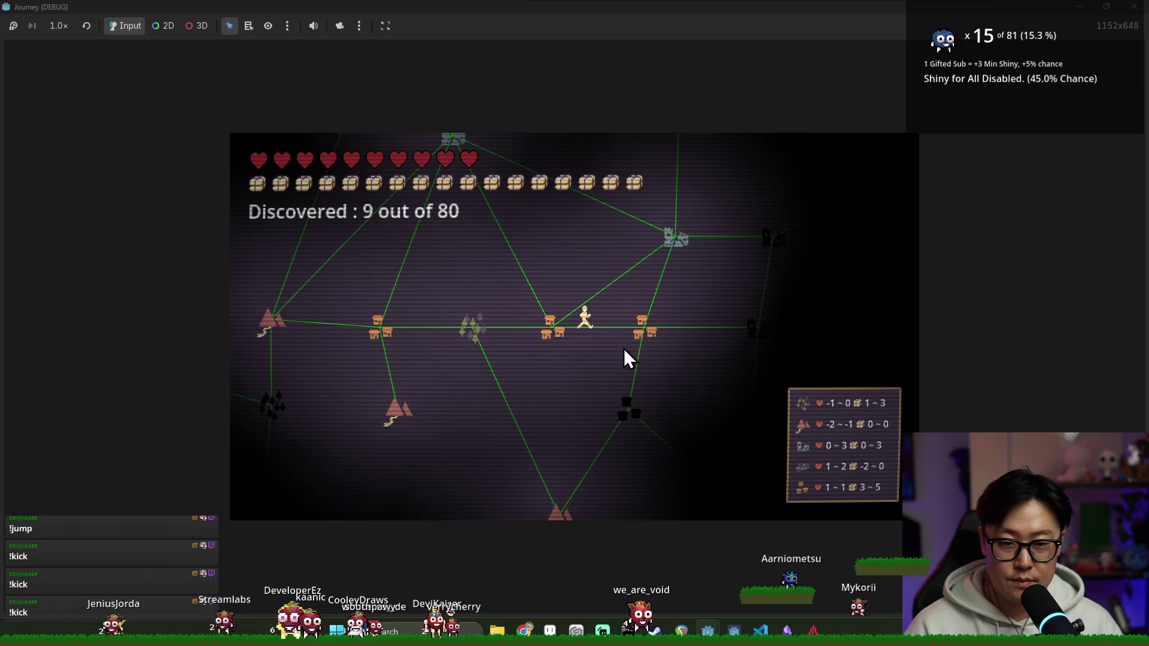
key("Right")
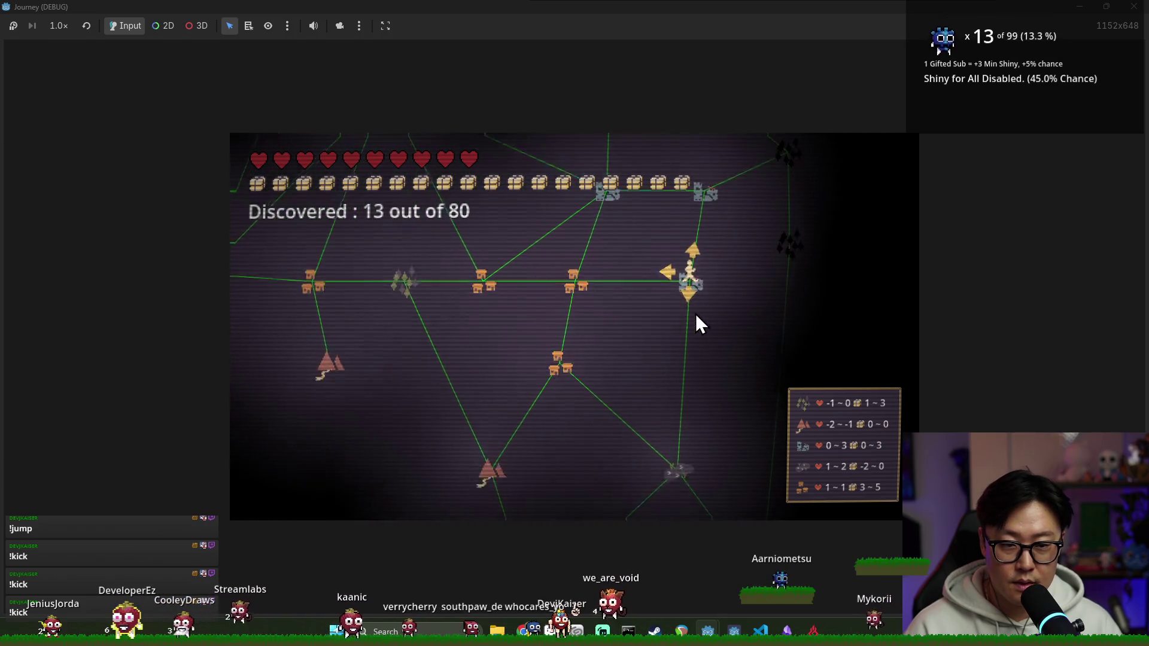
key("Up")
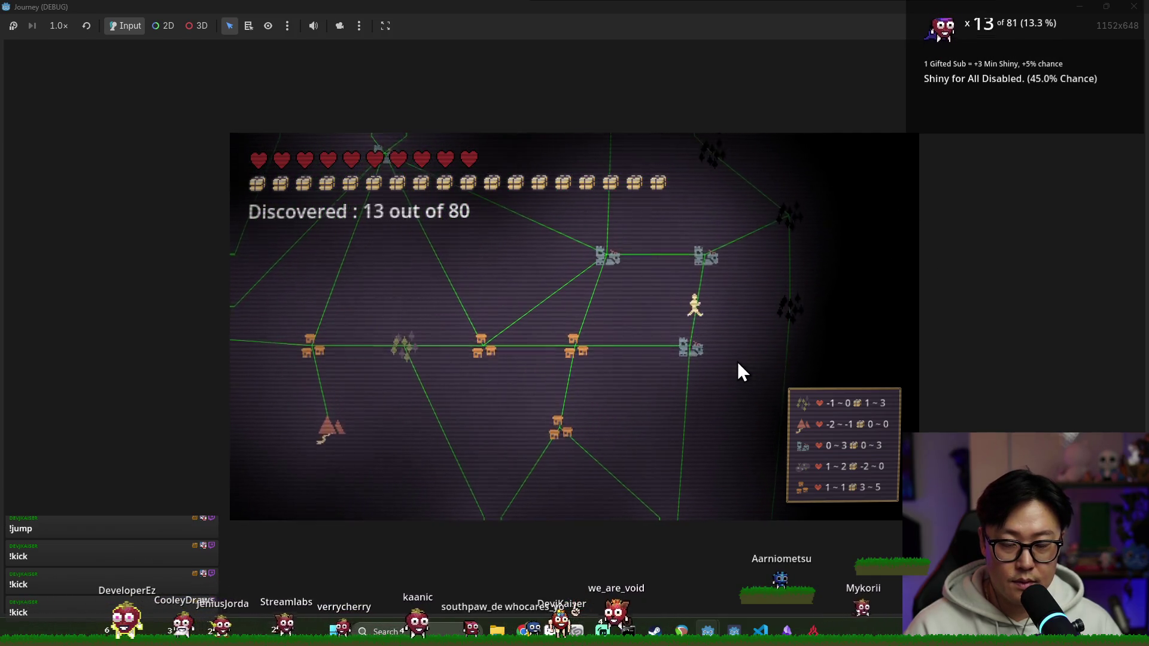
key("Right")
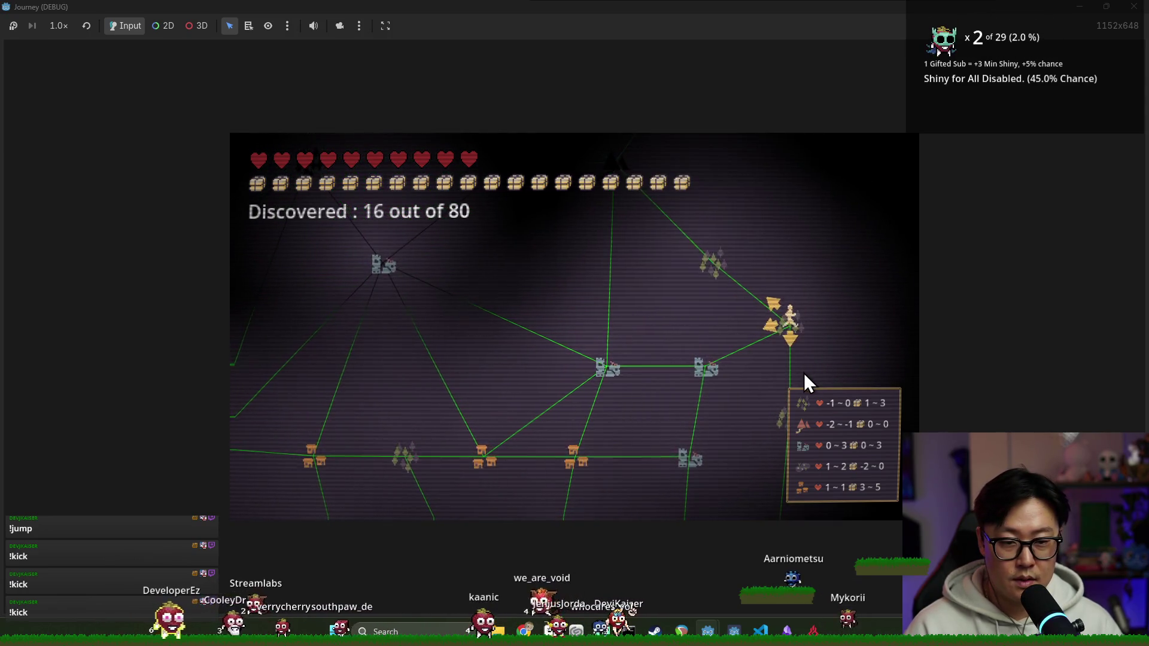
key("Down")
key("F8")
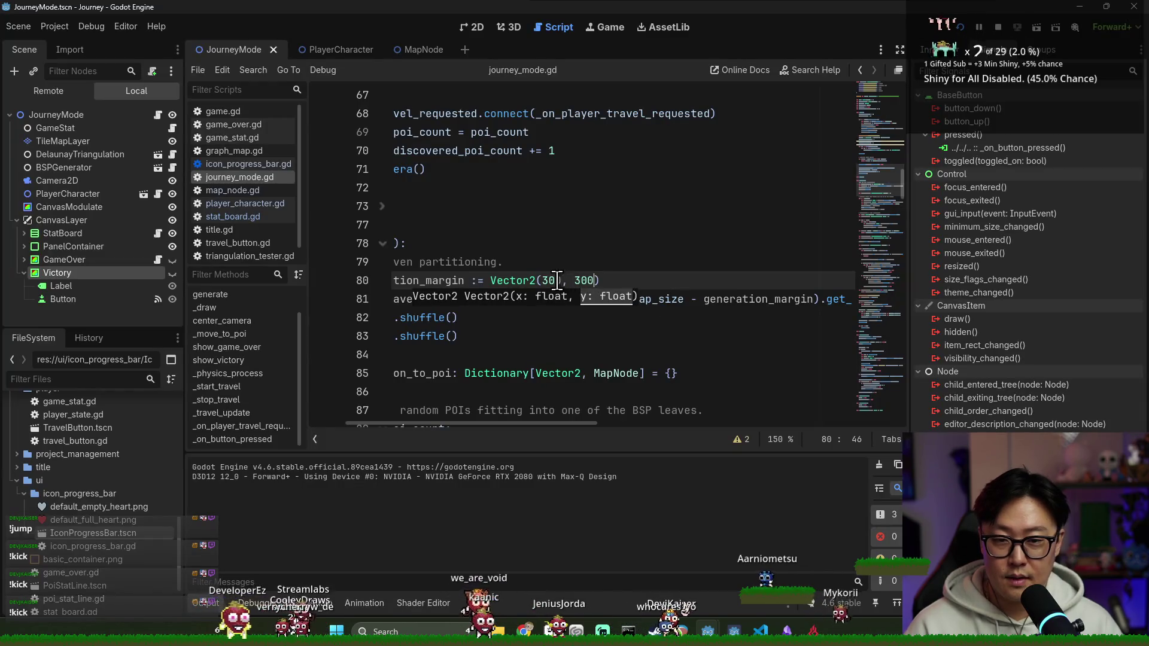
Raise generation_margin to Vector2(400, 400) and save
double_click(555, 280)
type("0")
double_click(580, 280)
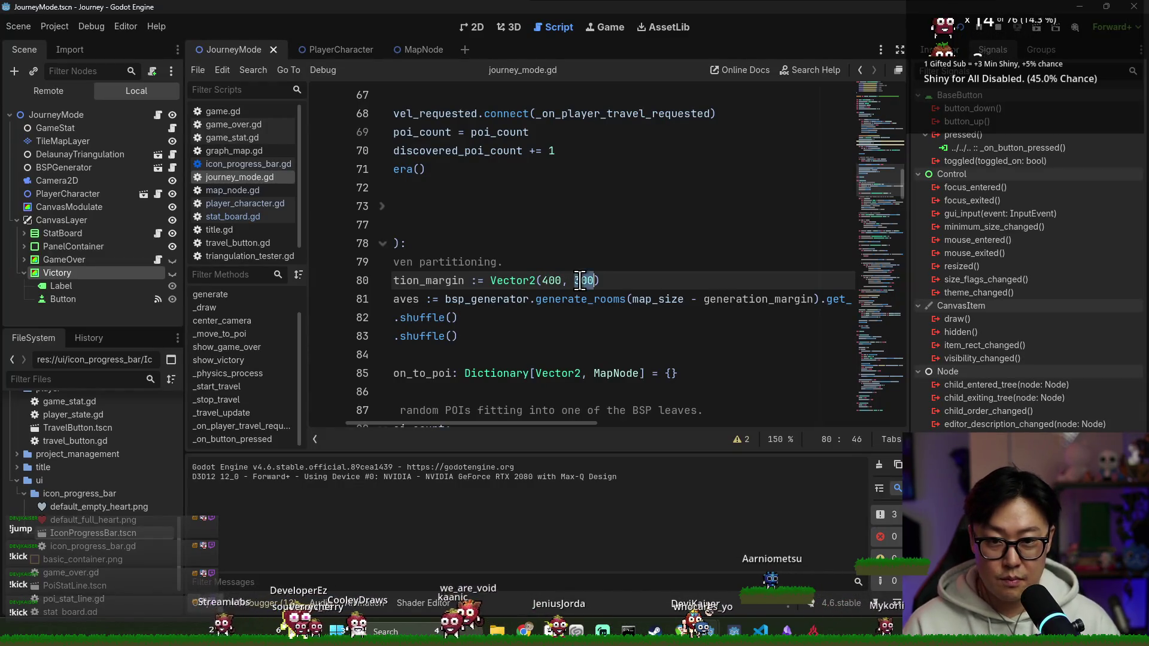
key("ctrl+s")
type("00")
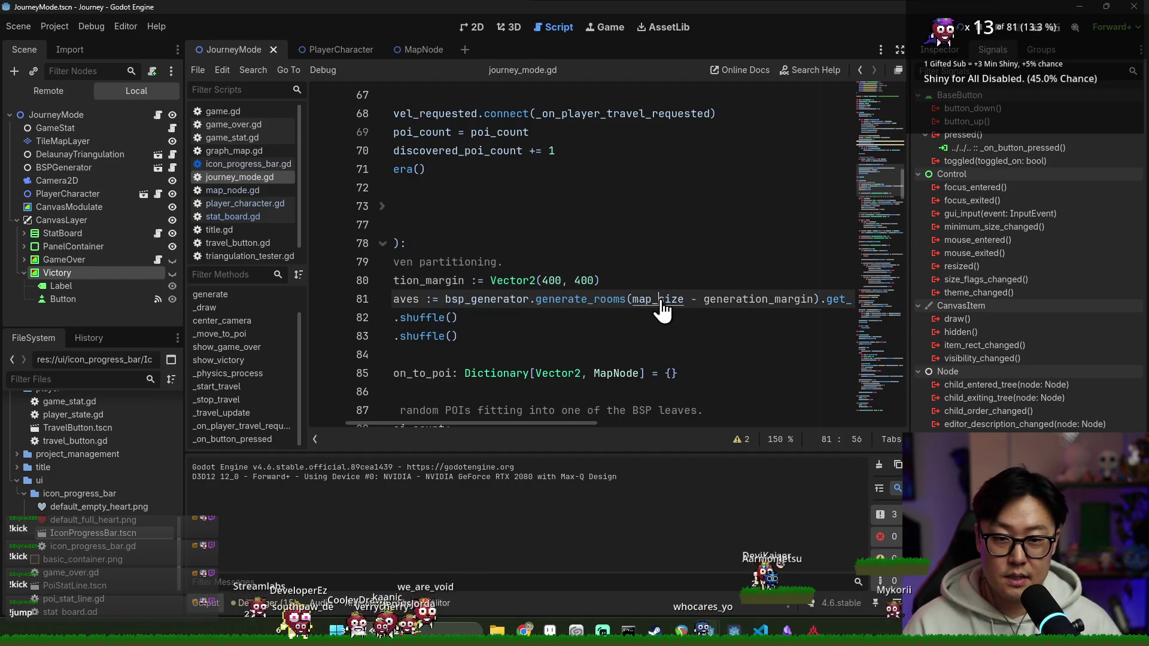
key("F5")
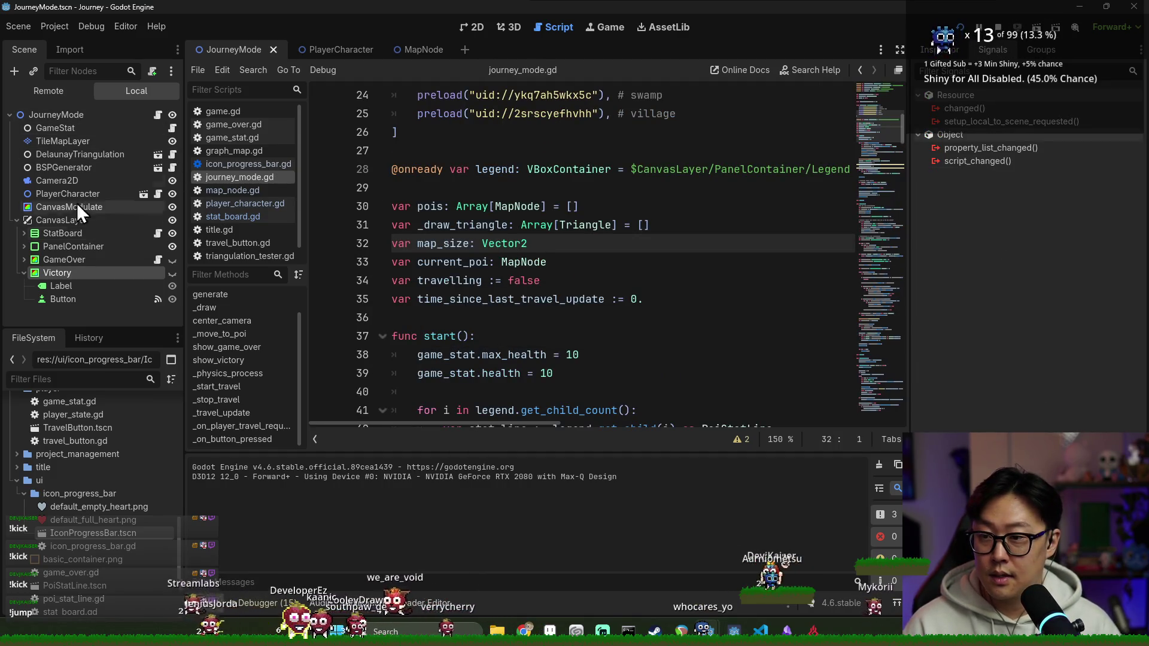
Add 100 to the map_size width on line 51 and relaunch the game
left_click(55, 118)
left_click(937, 52)
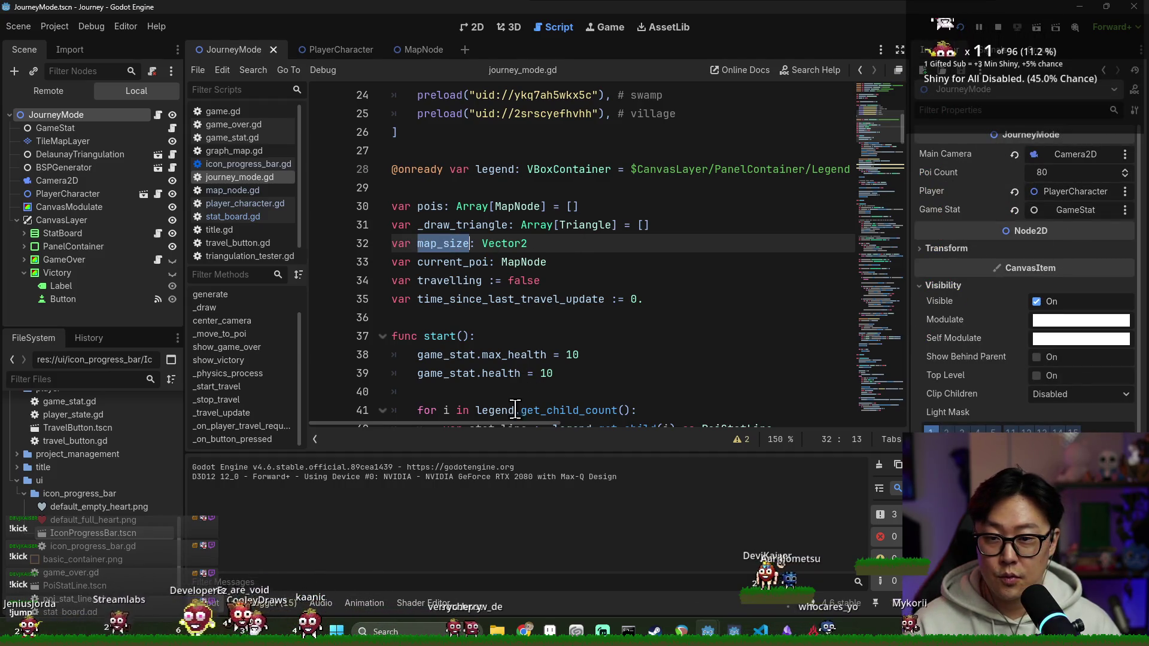
key("ctrl+f")
key("Return")
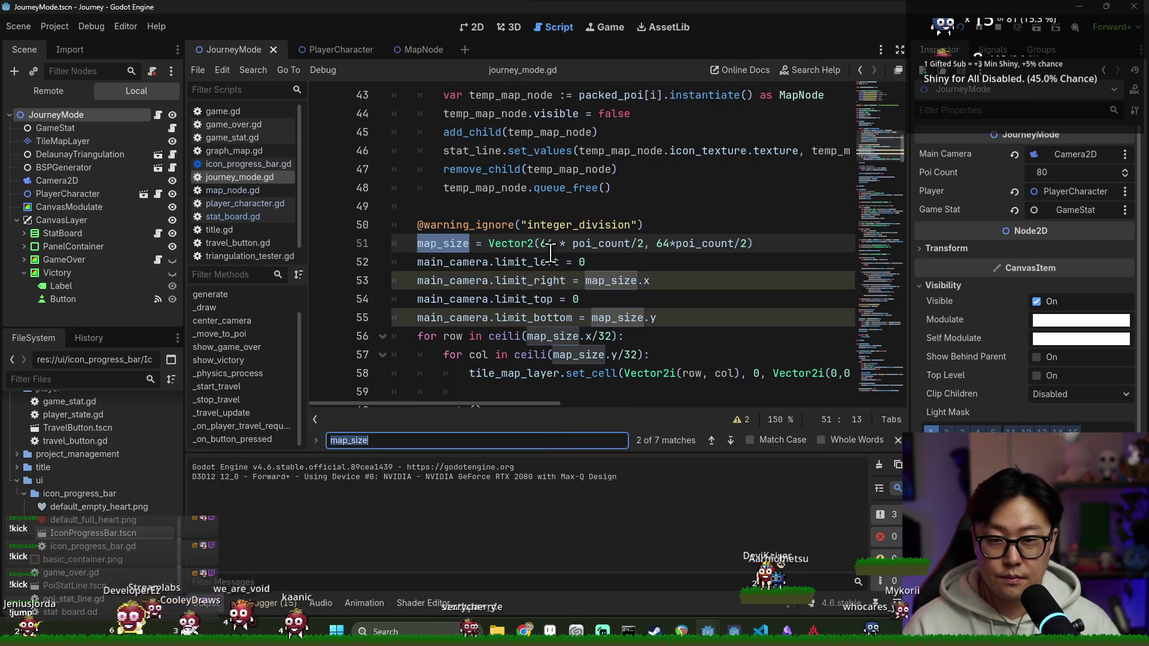
left_click(560, 244)
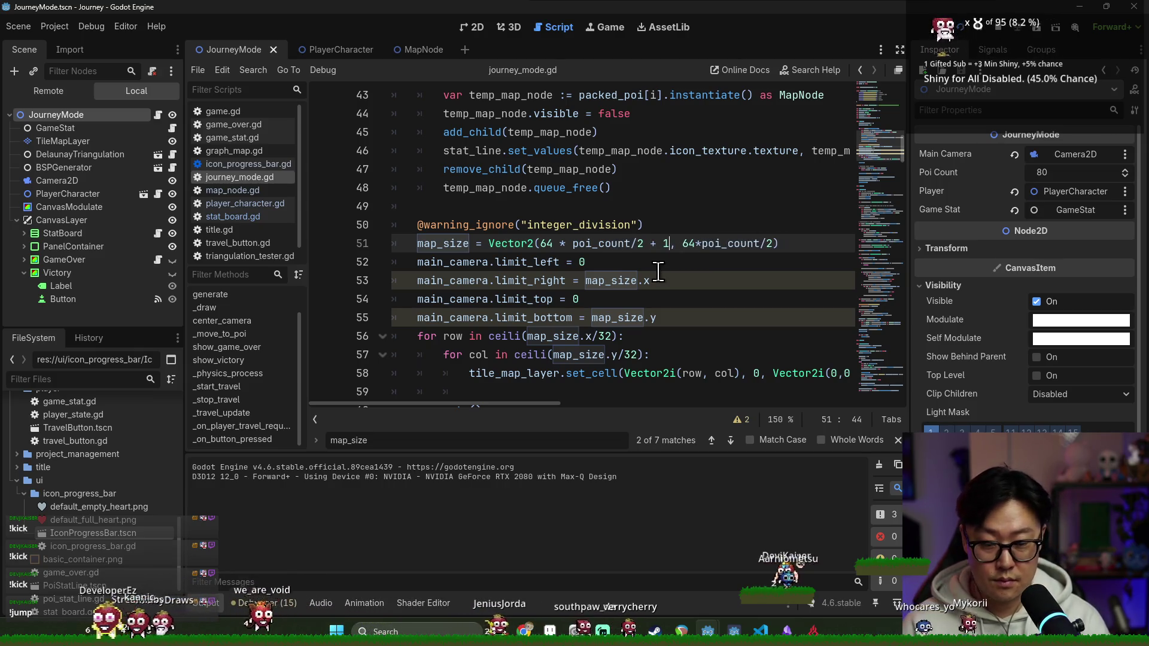
left_click(784, 244)
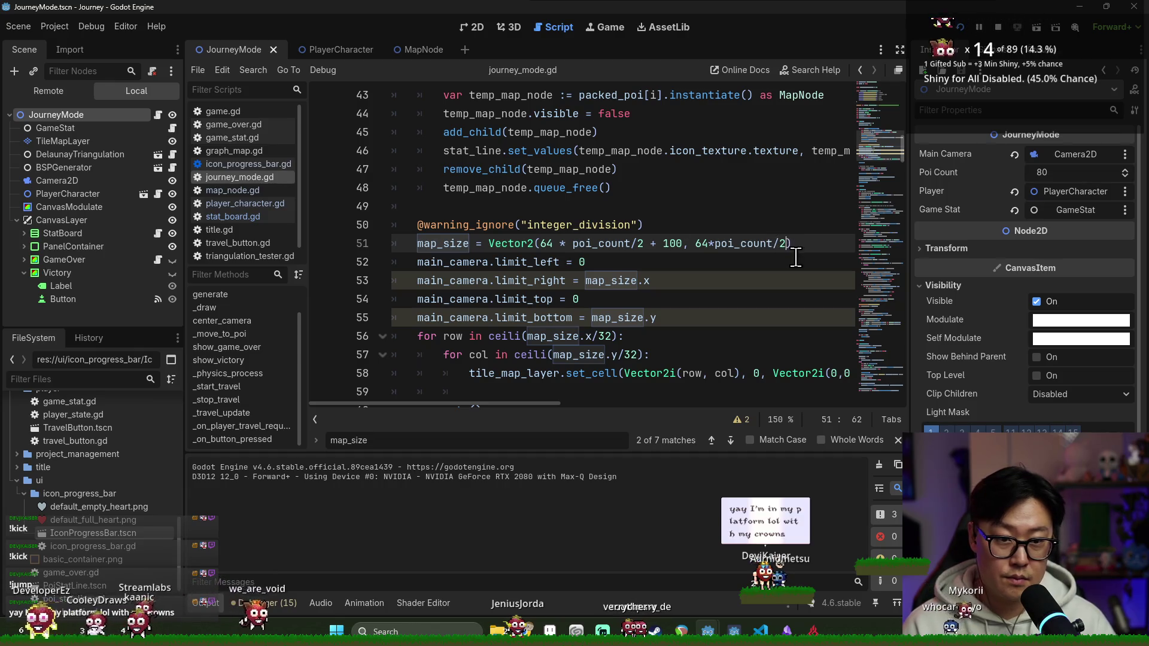
key("F5")
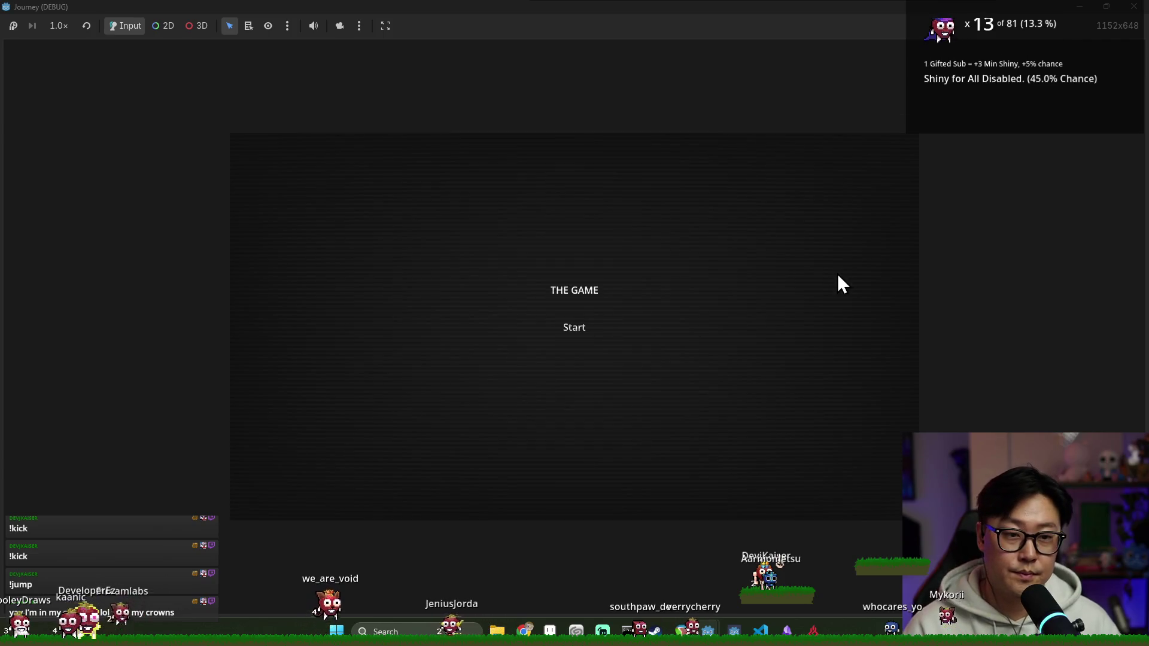
Start a new game and travel through the cloud, tent, forest, castle and house nodes
left_click(602, 334)
left_click(600, 310)
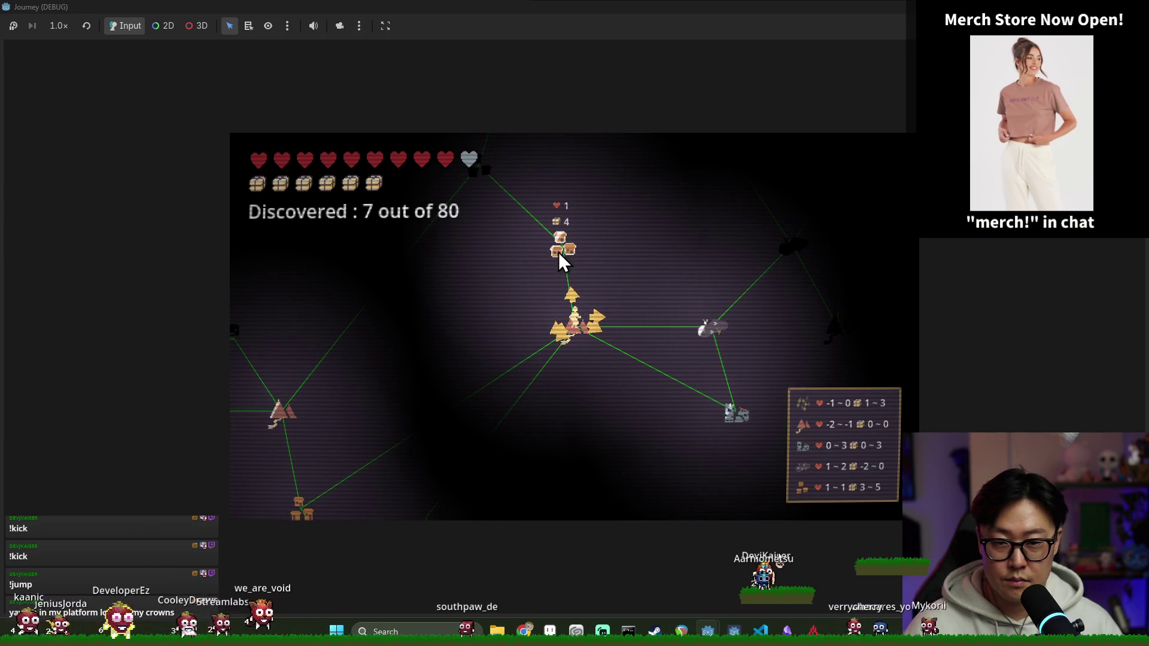
left_click(742, 328)
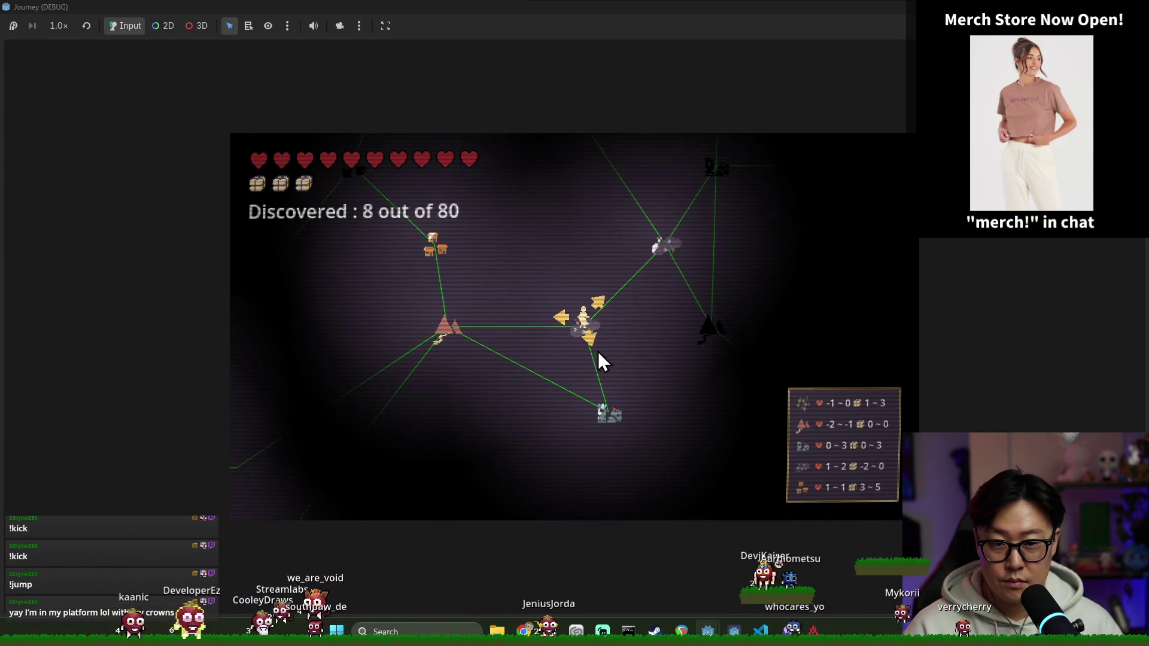
mouse_move(593, 415)
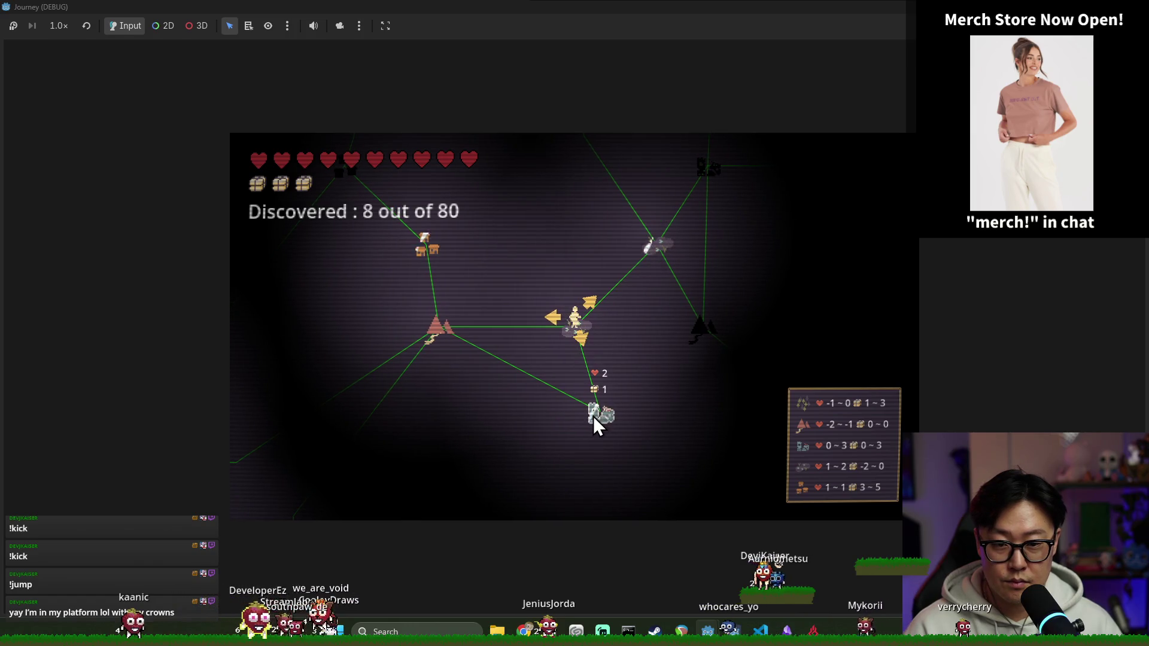
left_click(587, 312)
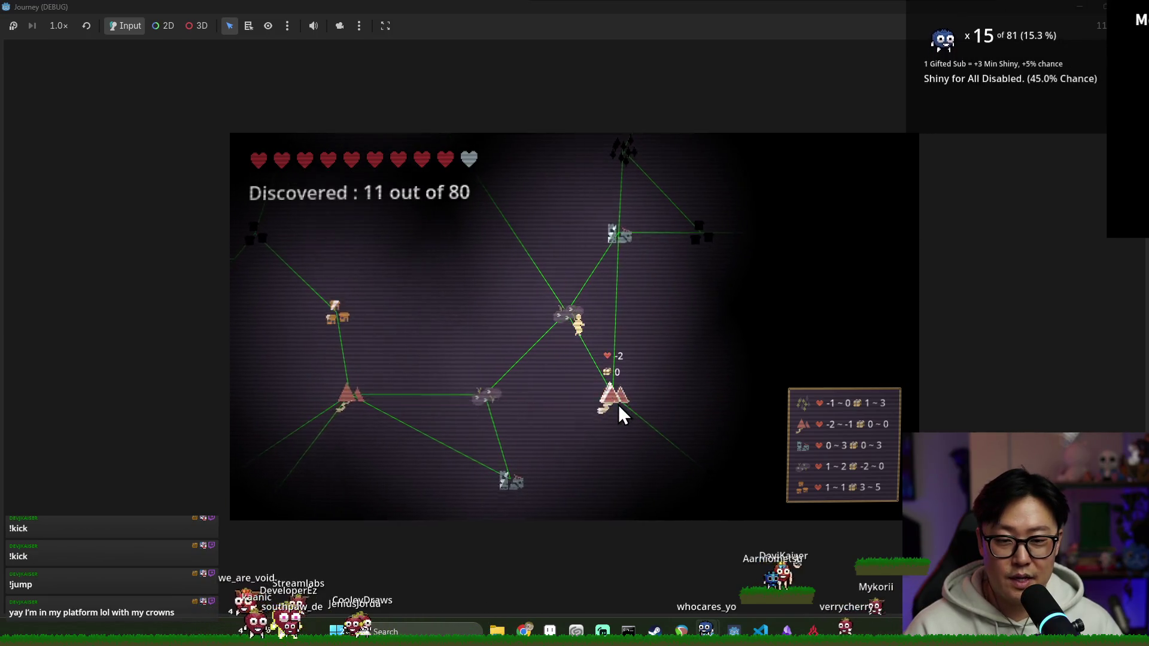
left_click(619, 405)
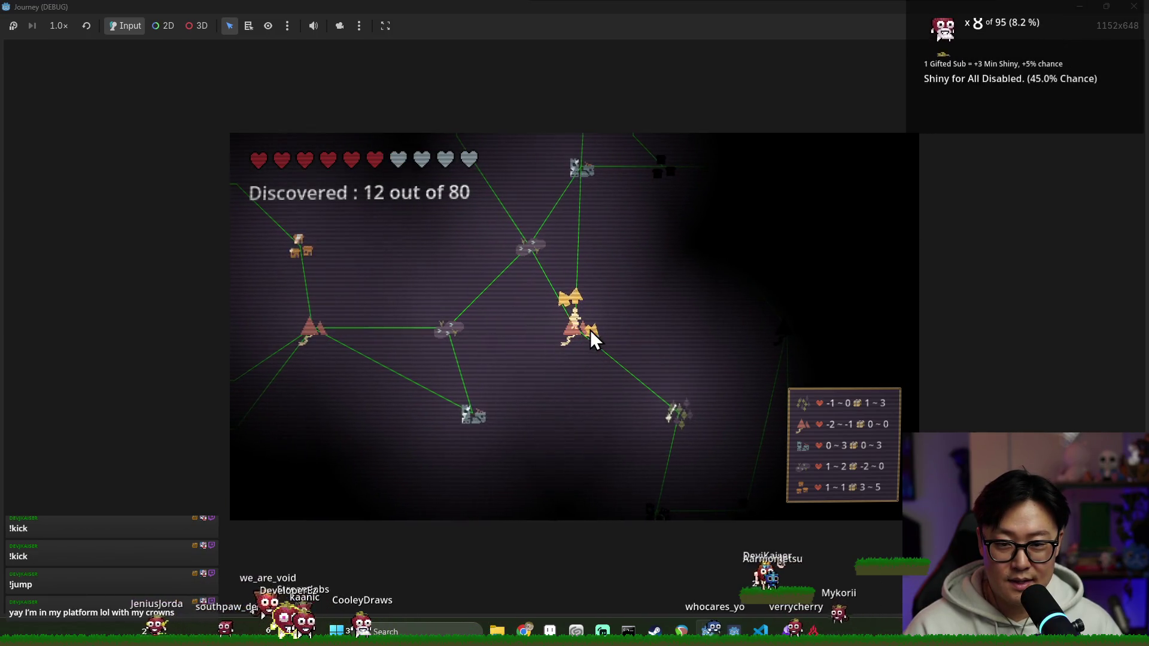
left_click(652, 398)
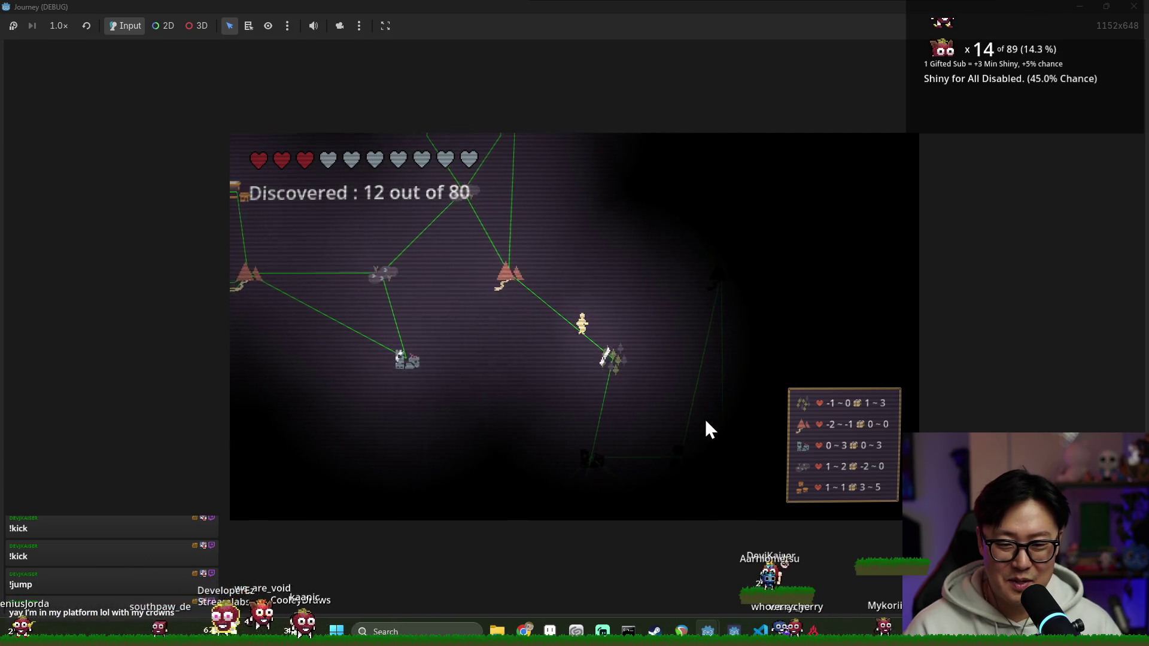
left_click(573, 400)
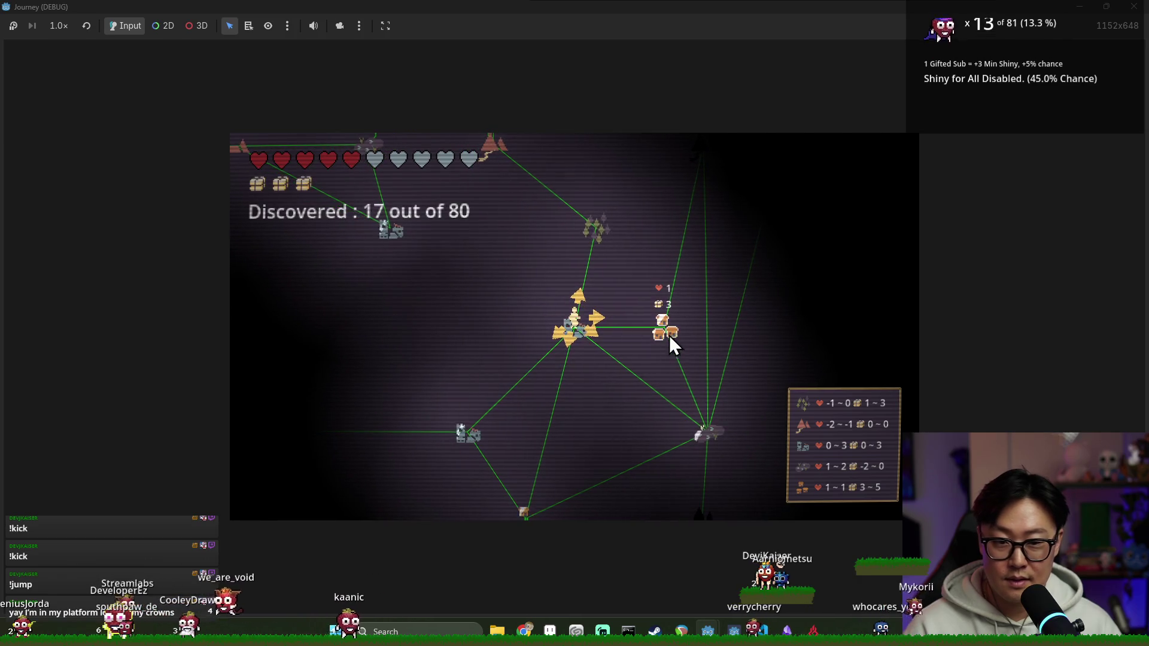
left_click(654, 346)
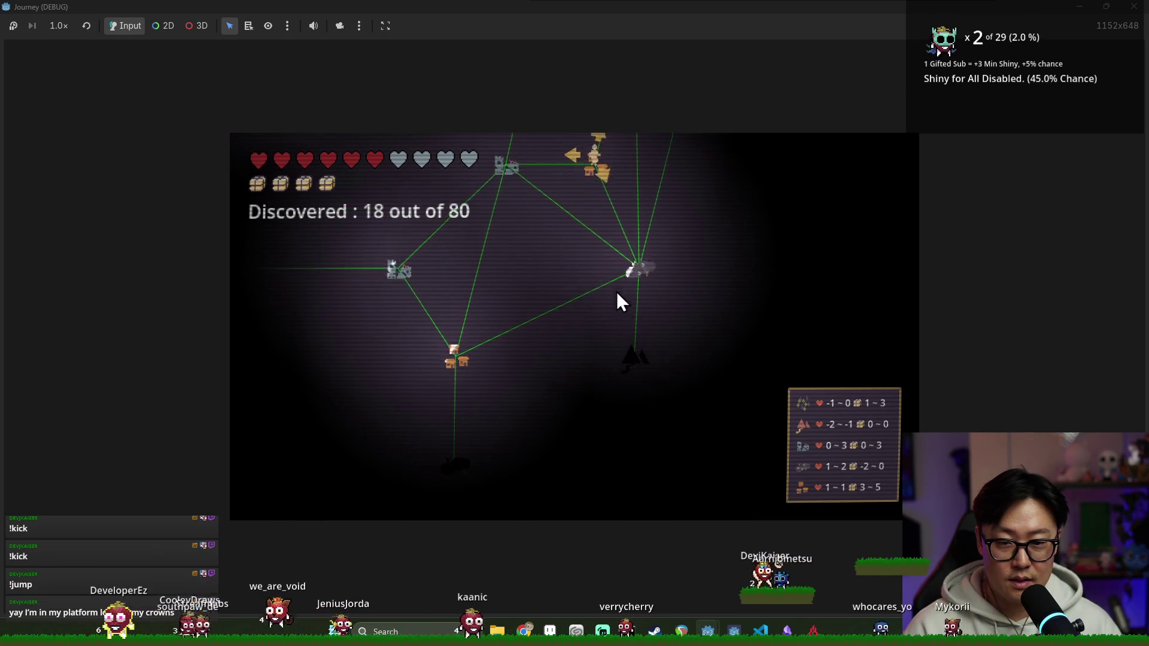
Steer the player with arrow keys toward the lower-right and lower-left house nodes
mouse_move(636, 266)
scroll(616, 392, "down", 3)
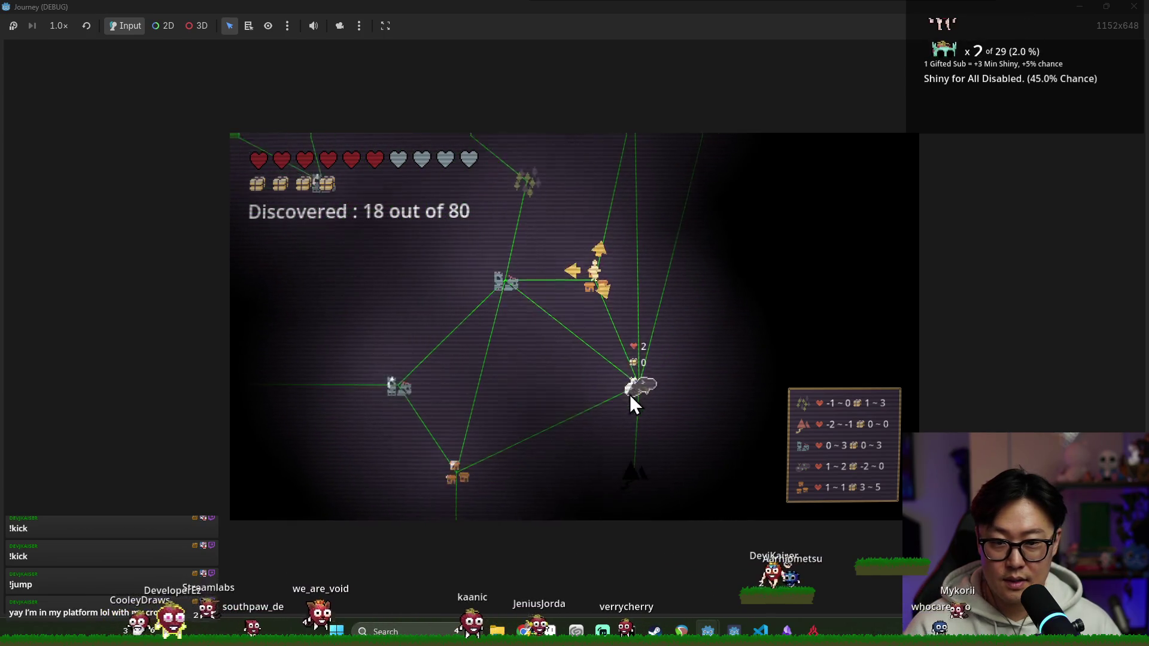
mouse_move(461, 450)
key("Down")
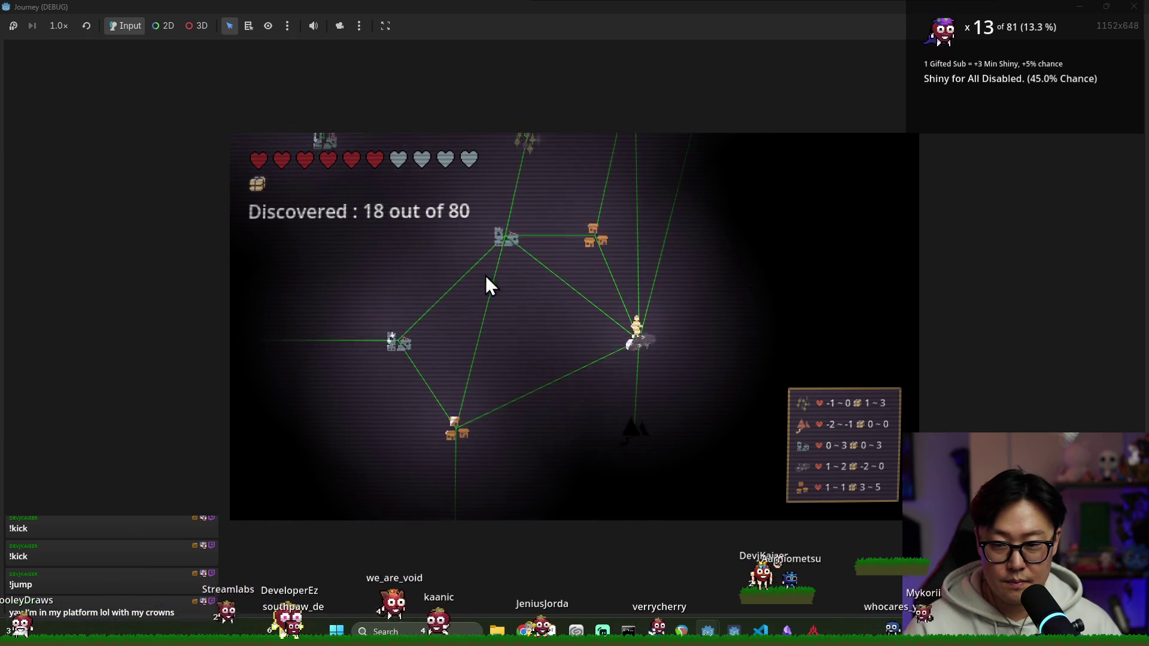
scroll(637, 373, "down", 3)
scroll(631, 264, "up", 1)
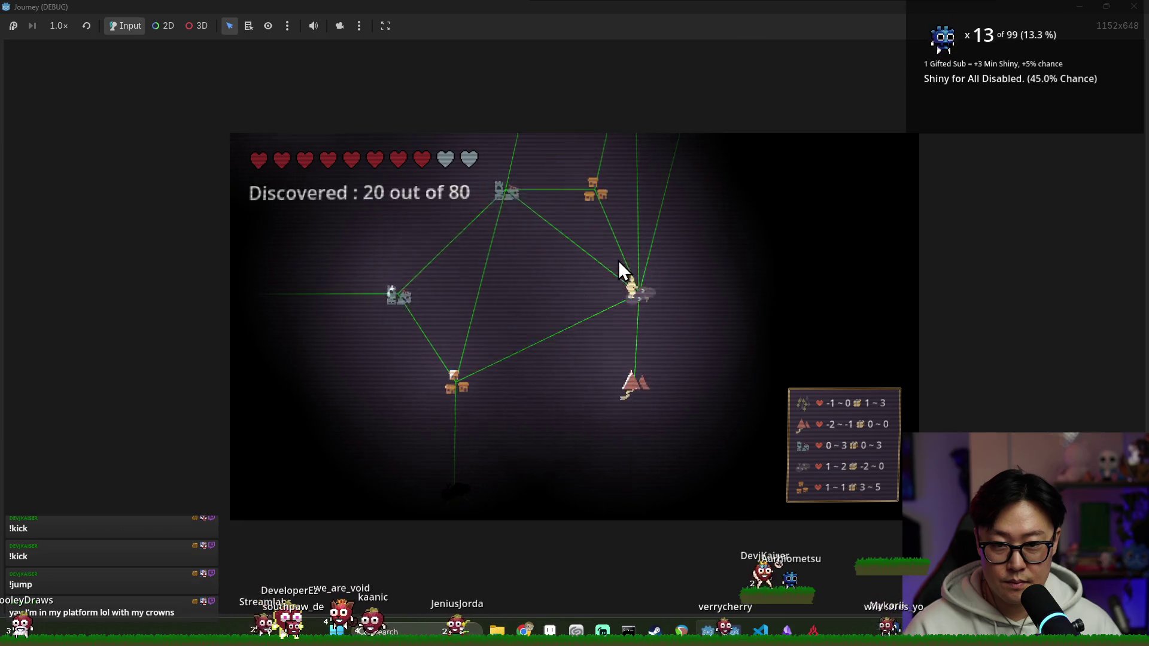
key("Left")
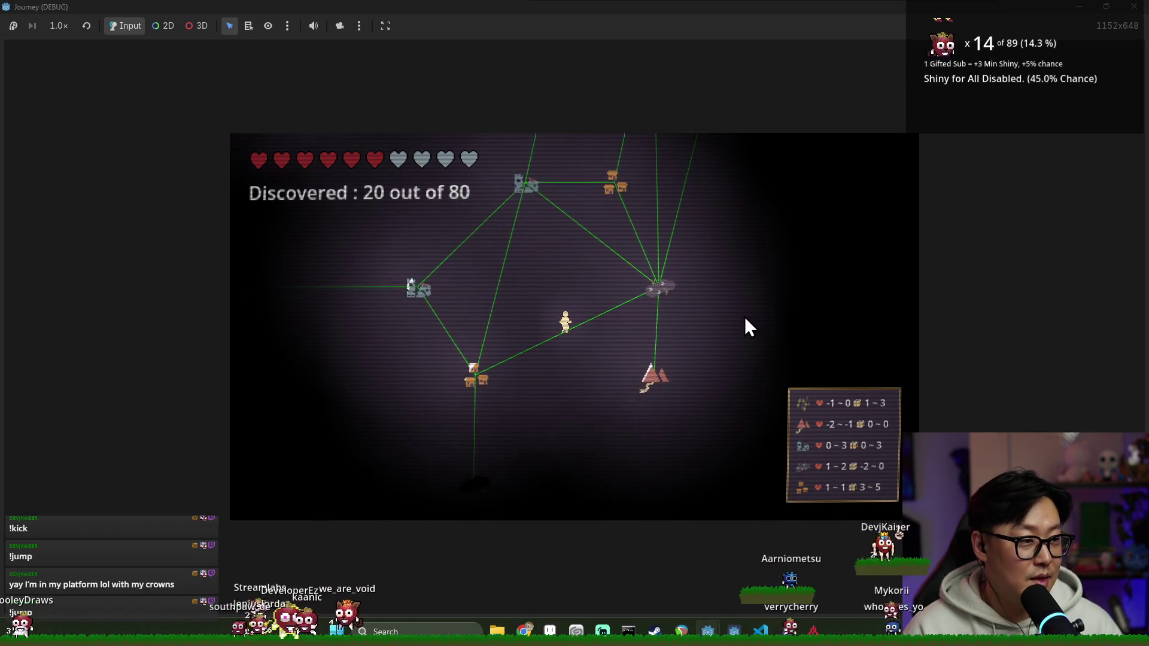
Briefly bring up the StreamGachapon window, then return to the running Journey game
key("alt+Tab")
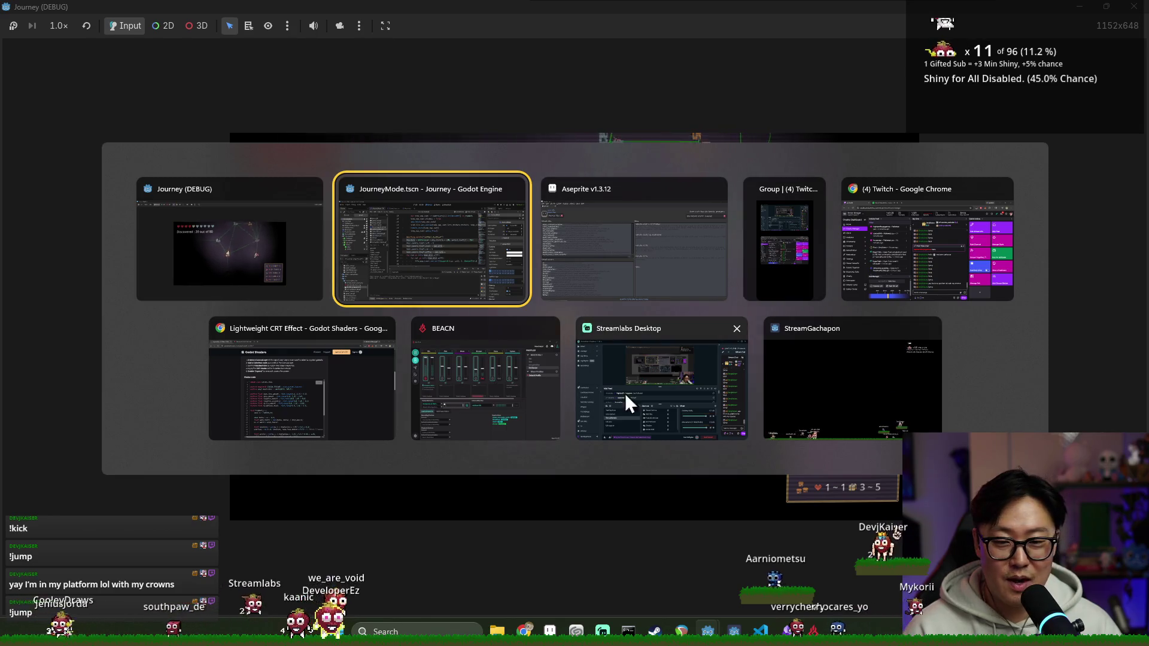
left_click(866, 425)
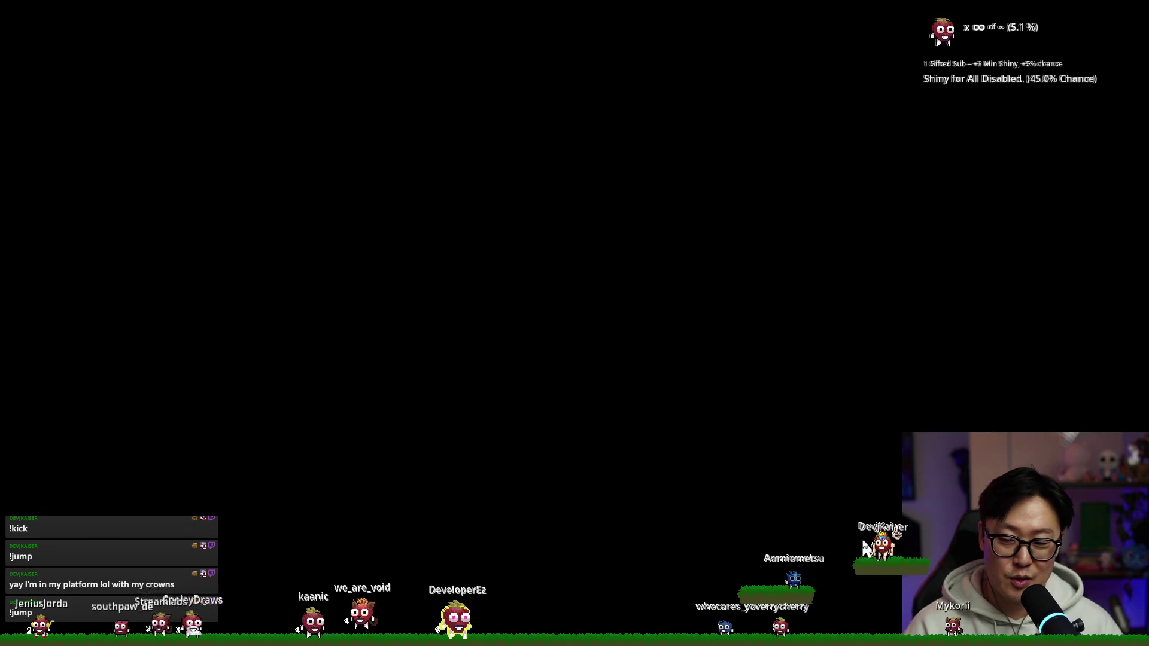
key("alt+Tab")
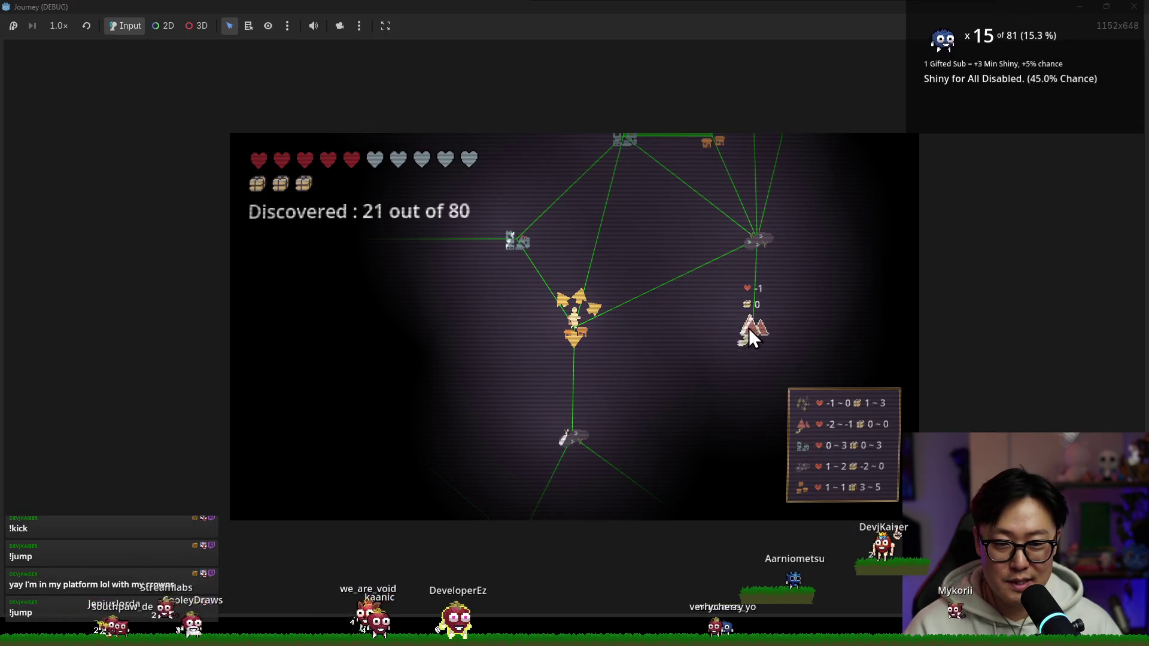
Keep travelling through village, castle and tent nodes until dying, then restart
left_click(568, 416)
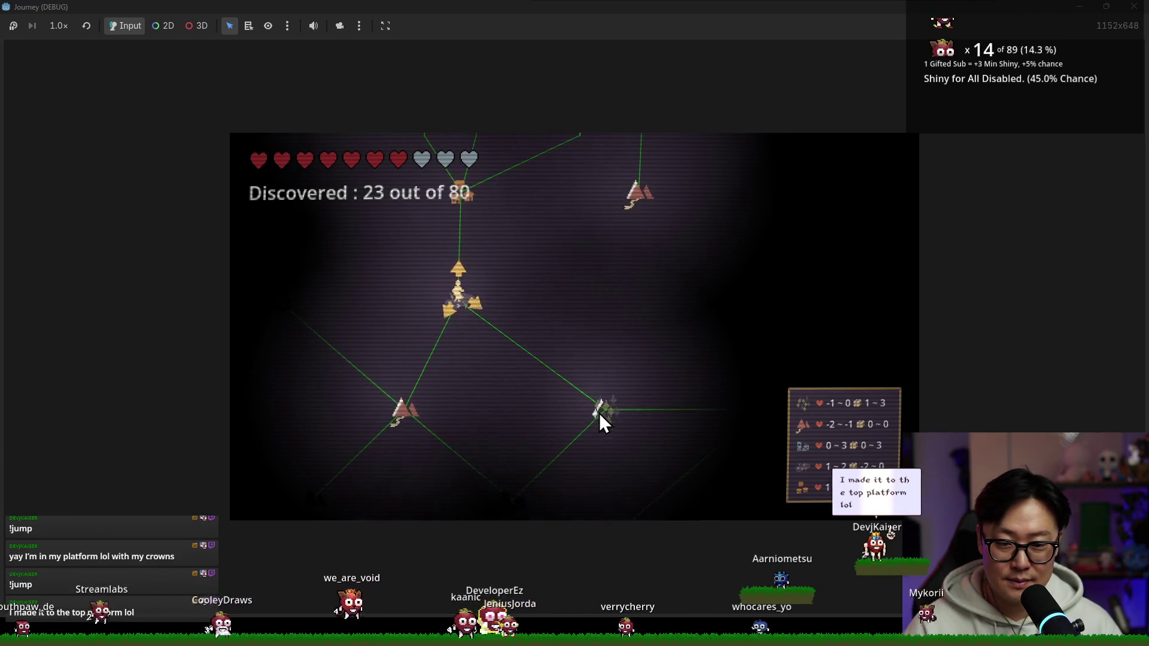
left_click(595, 402)
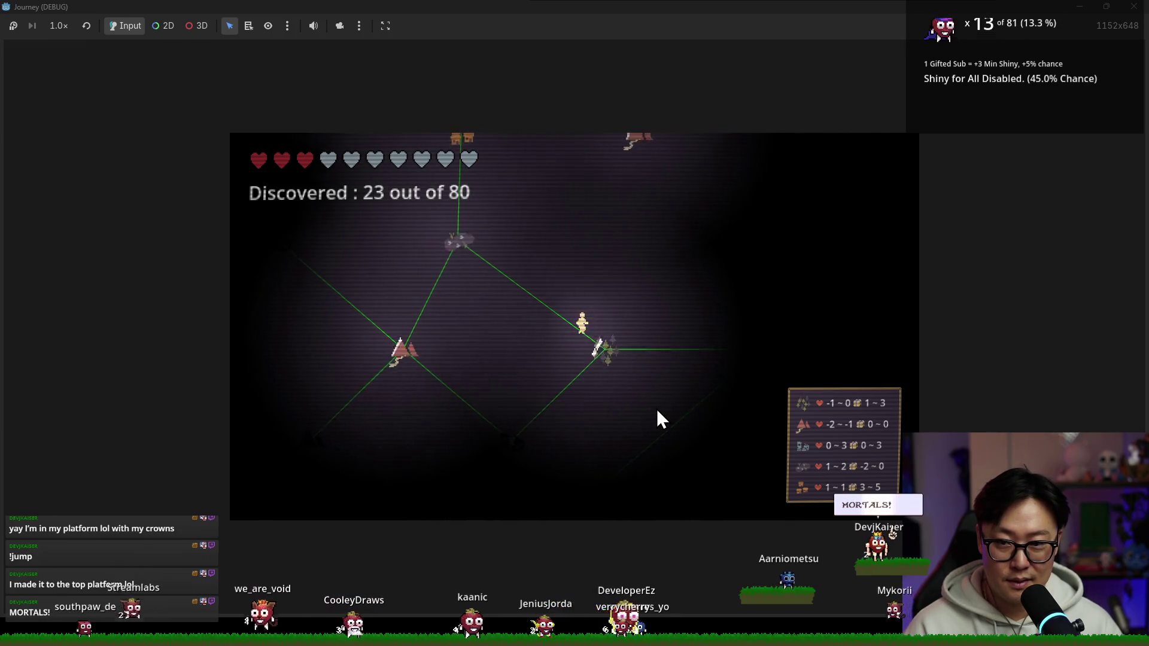
left_click(683, 325)
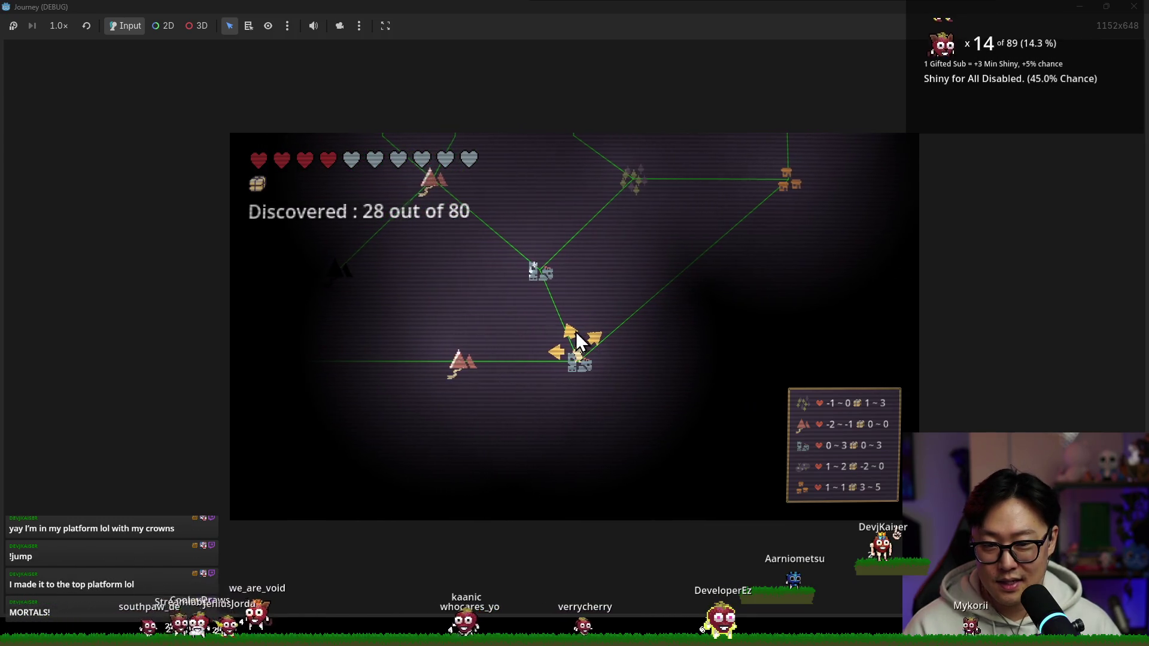
left_click(573, 332)
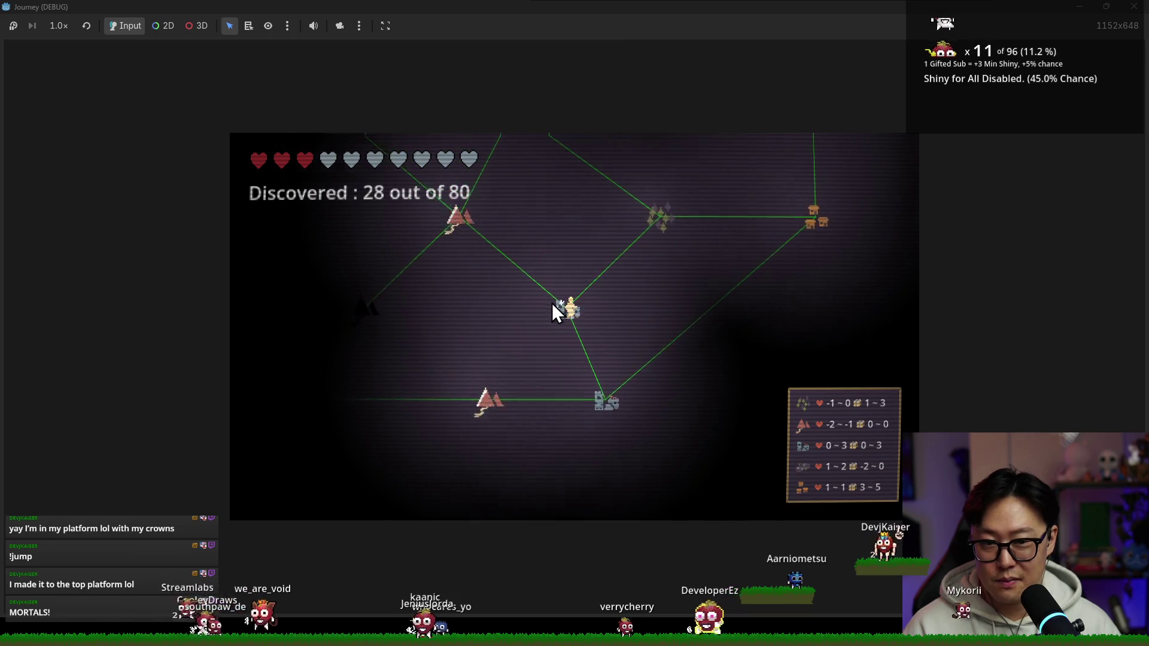
scroll(454, 329, "up", 5)
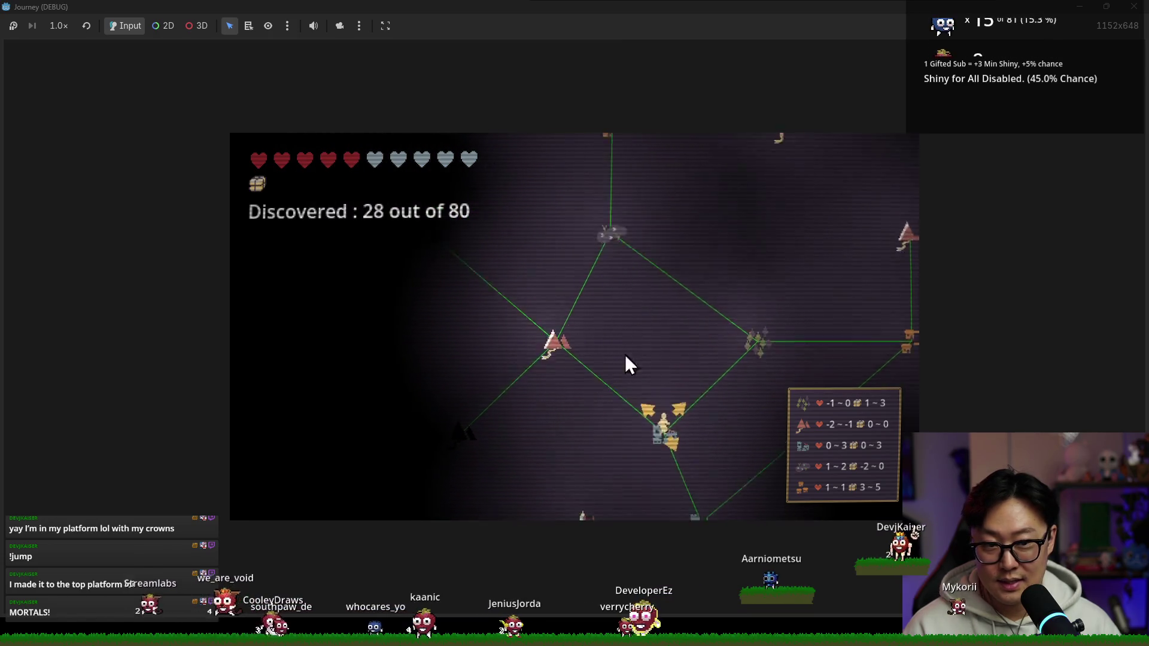
scroll(653, 371, "down", 5)
left_click(652, 392)
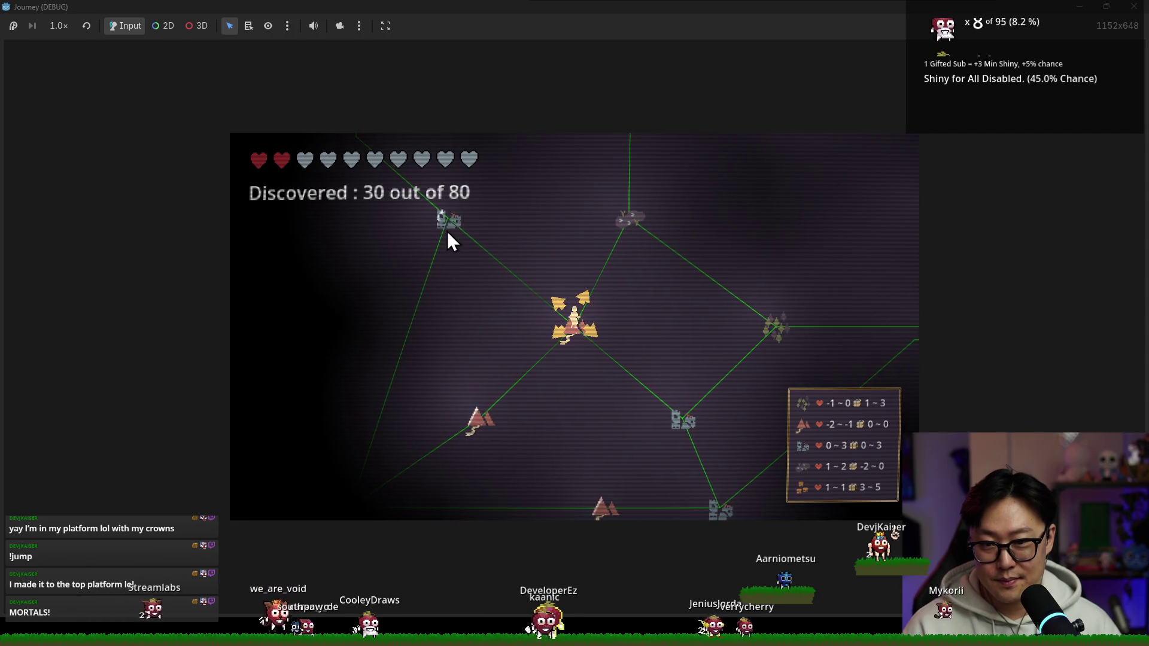
left_click(555, 303)
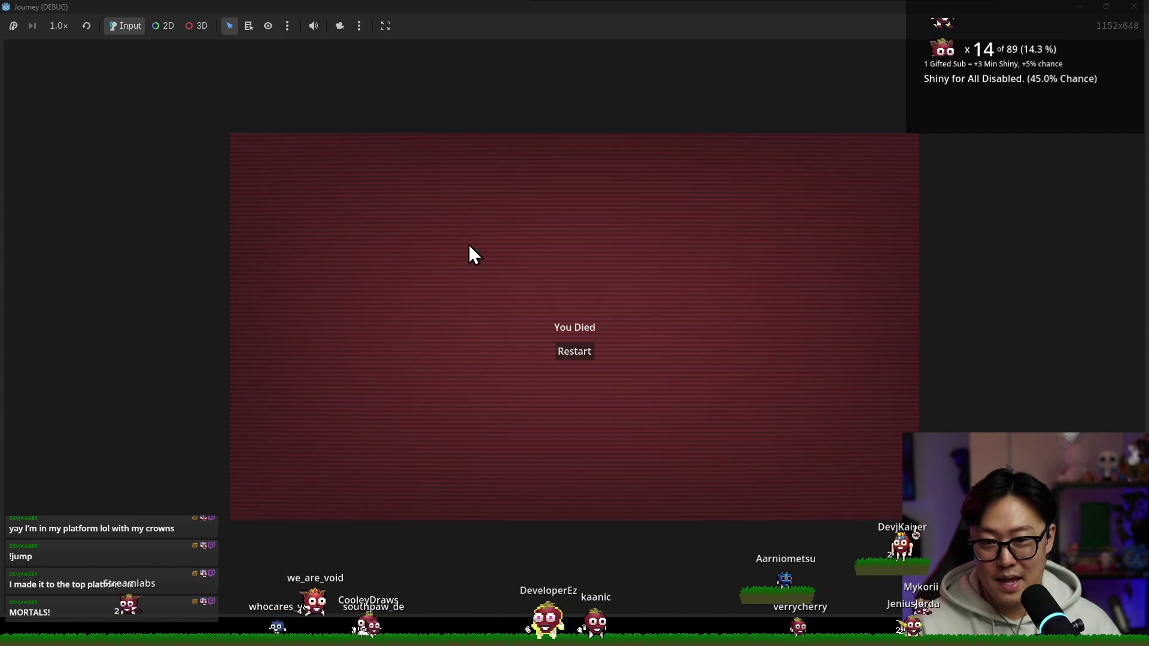
left_click(584, 353)
Begin a new run, close the game window with Alt+F4, and go back to the Godot editor
left_click(573, 331)
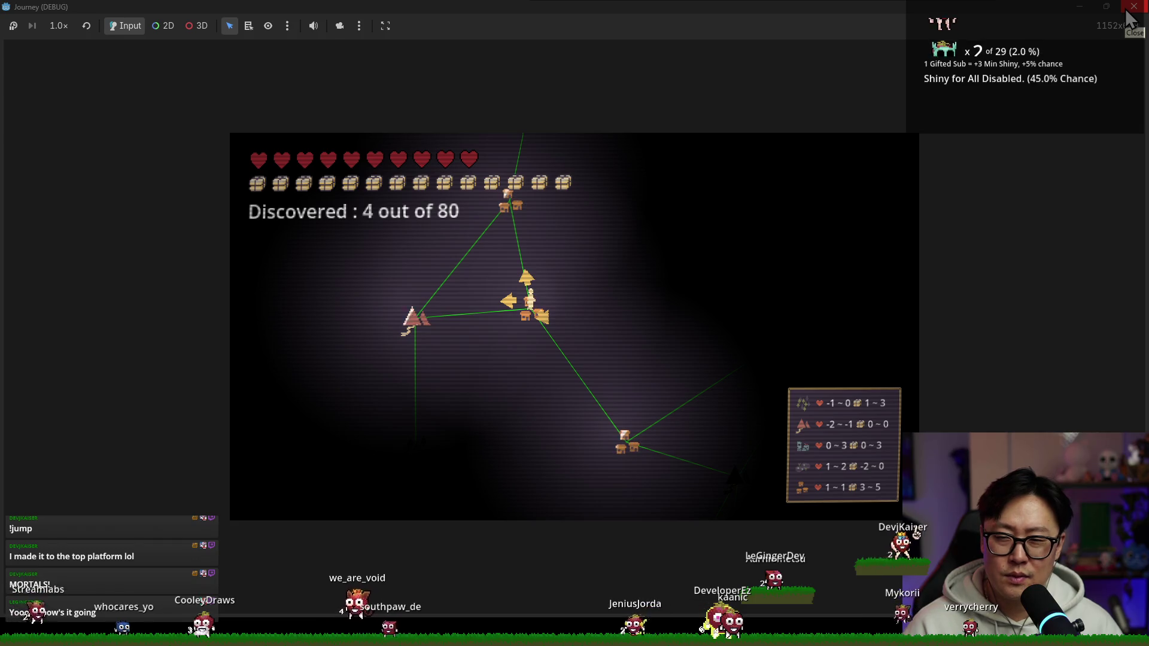
mouse_move(432, 318)
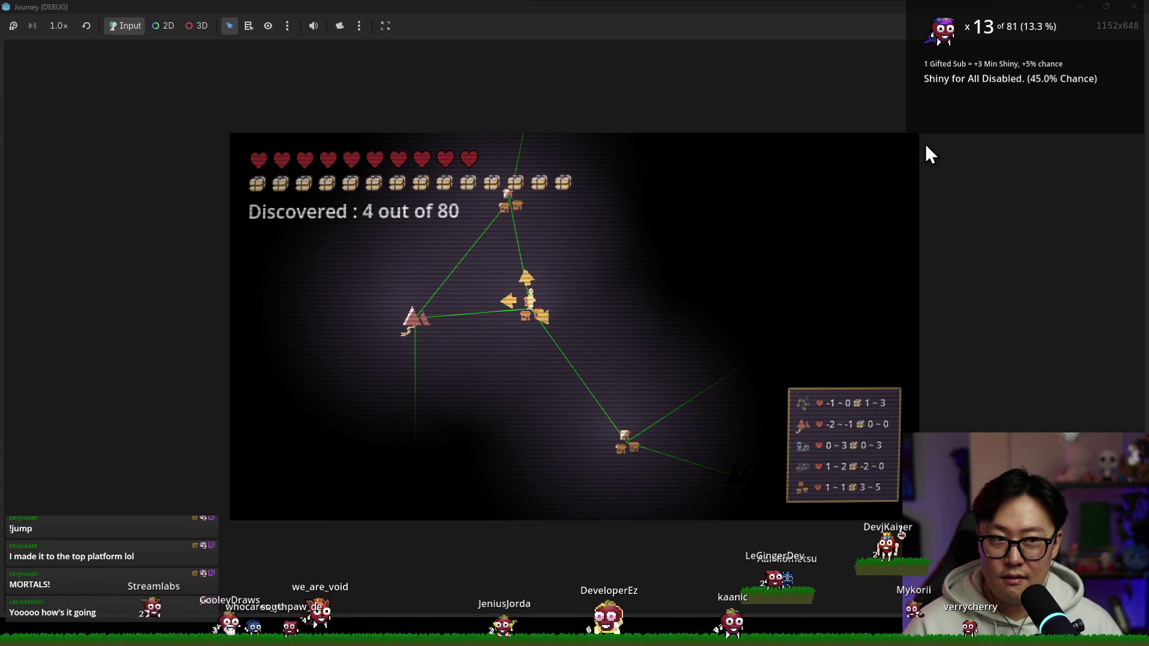
key("alt+F4")
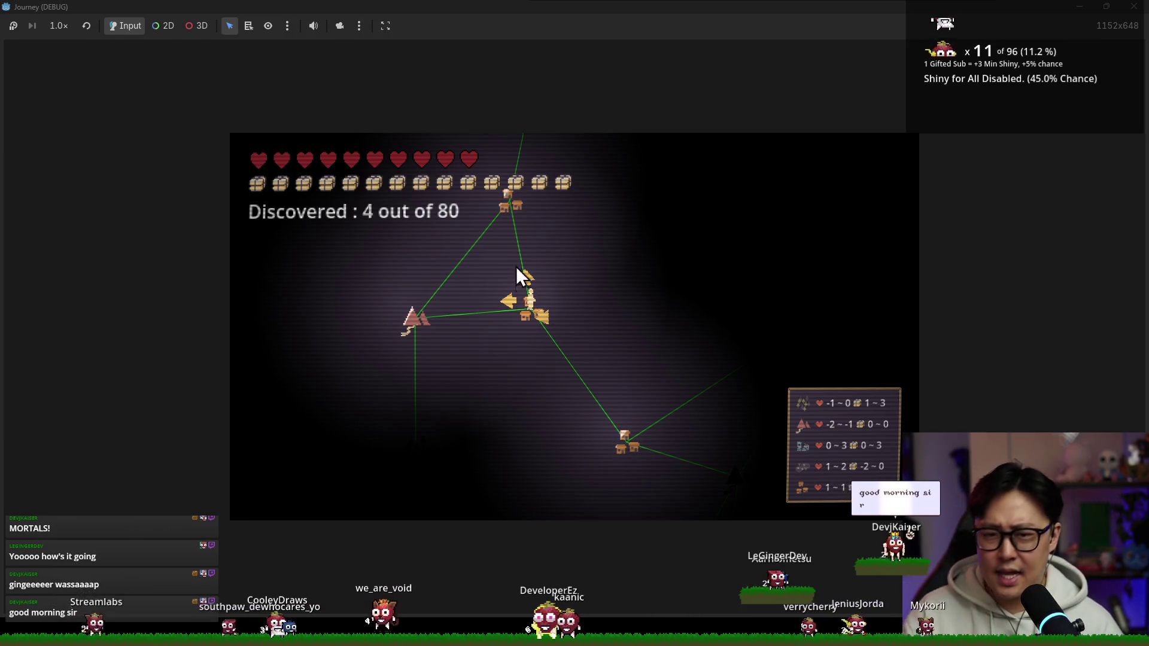
key("super+Tab")
left_click(660, 263)
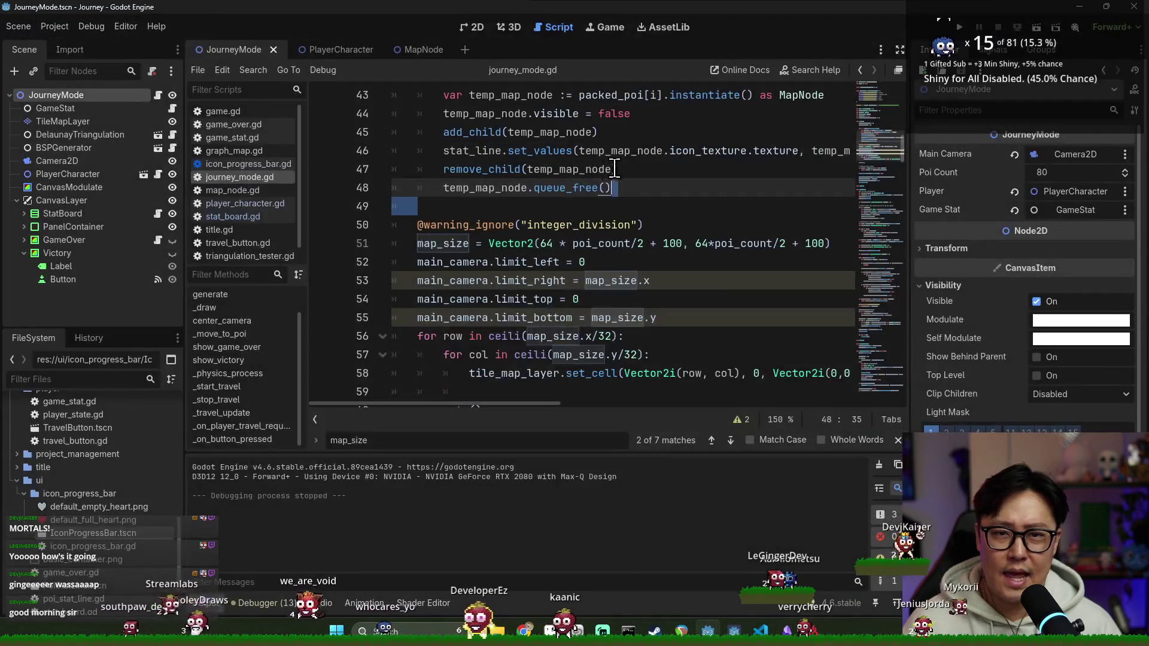
Switch to the 2D scene view, save the scene, and expand CanvasLayer's children
left_click(566, 187)
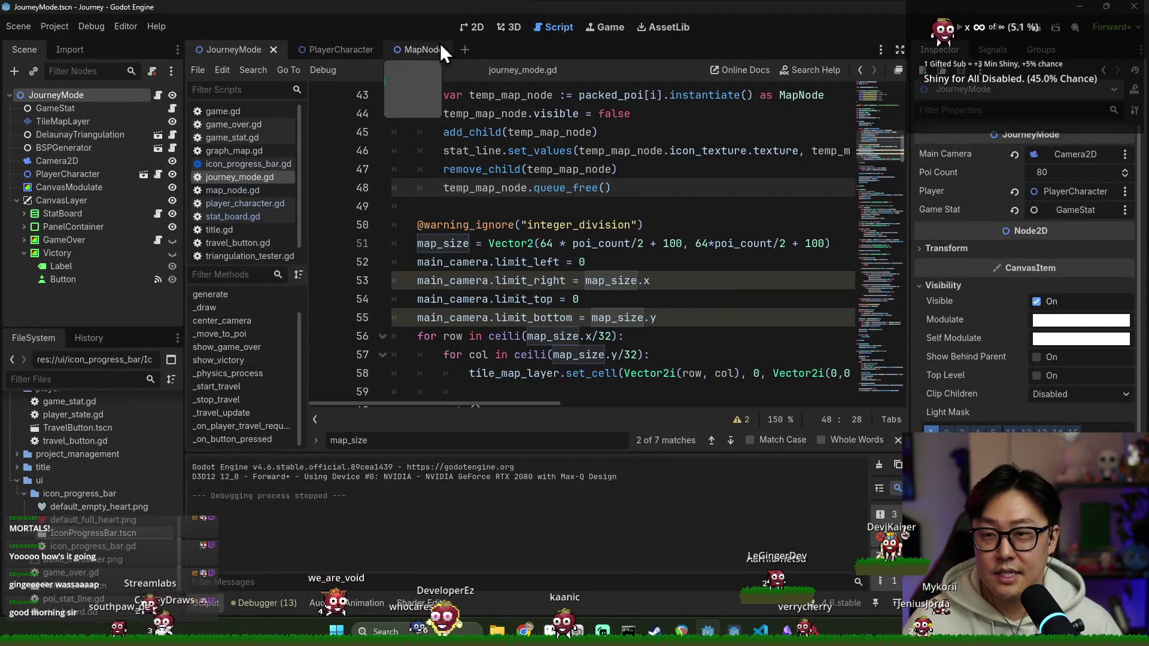
left_click(477, 24)
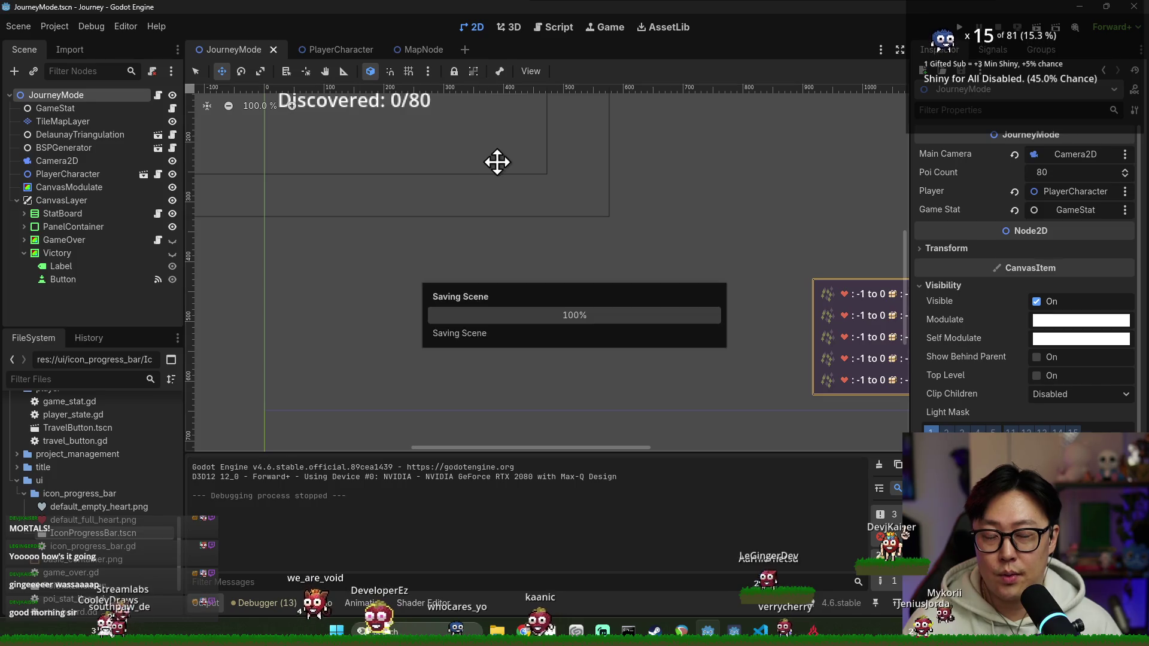
scroll(500, 201, "up", 2)
key("ctrl+s")
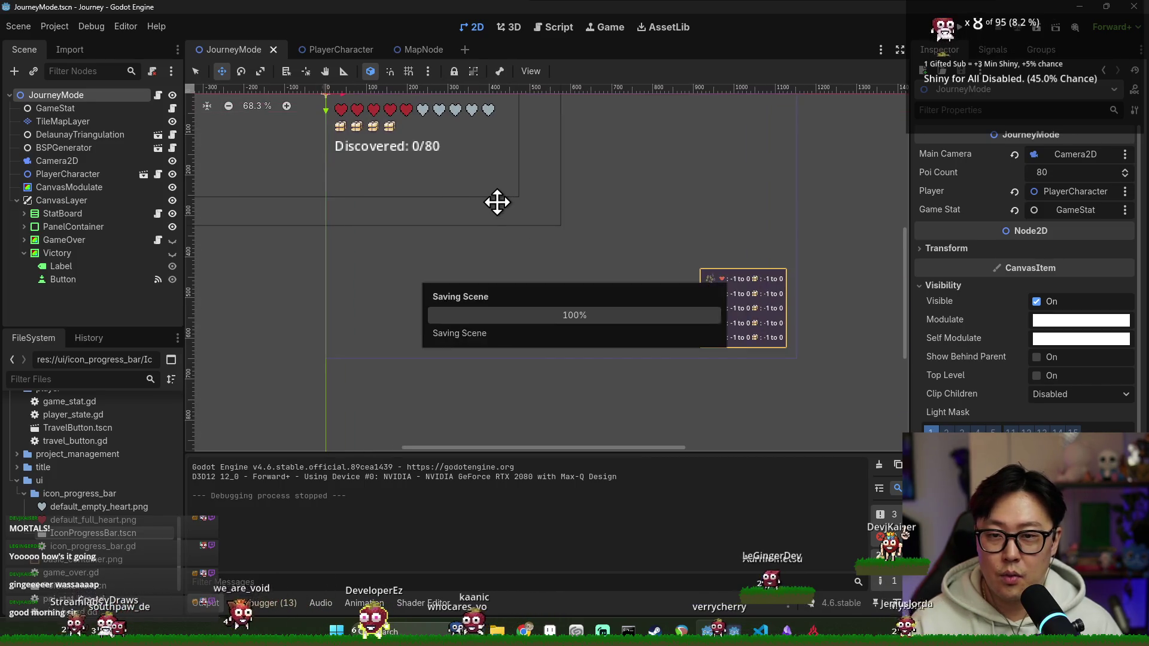
key("ctrl+s")
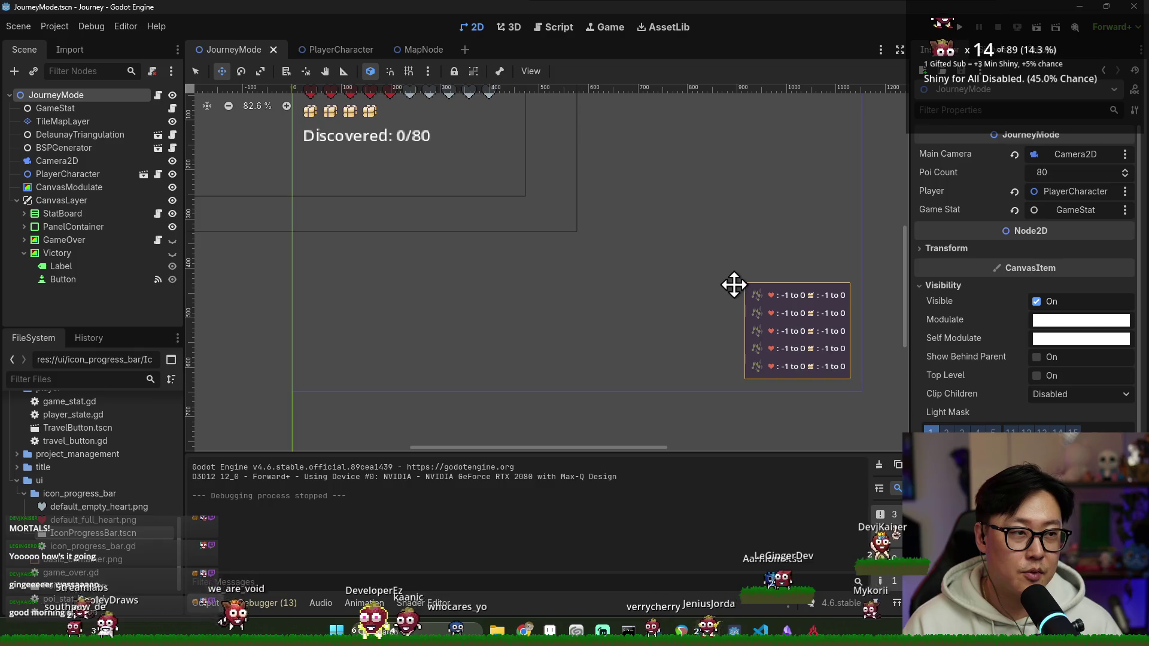
key("ctrl+s")
left_click(16, 201)
left_click(15, 202)
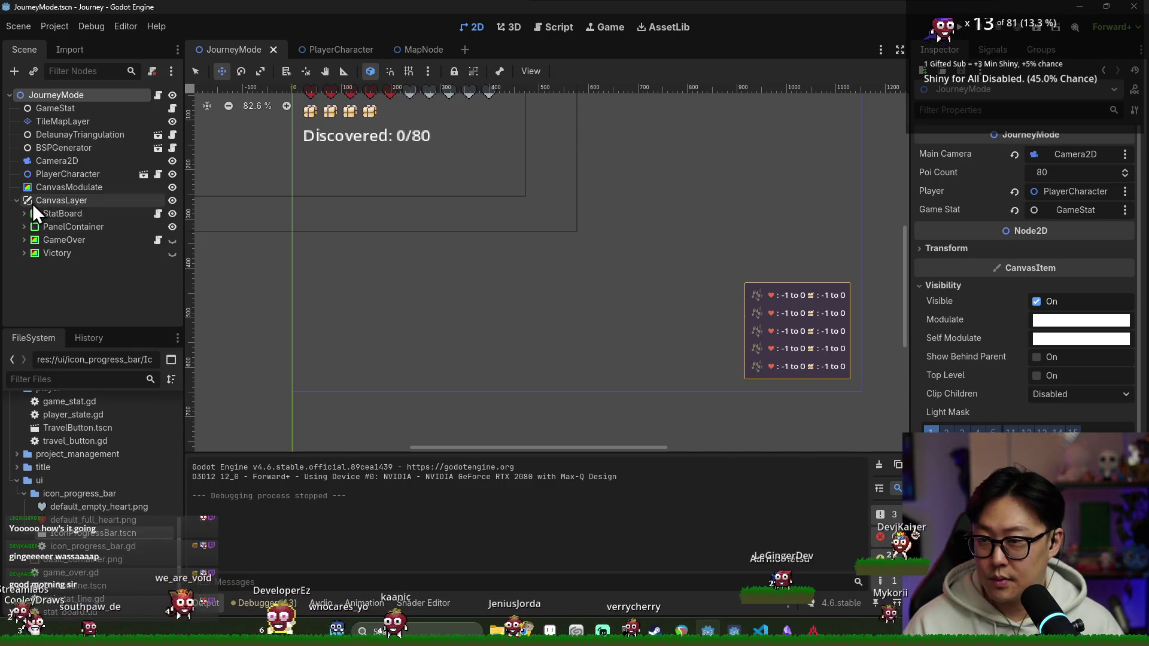
scroll(392, 208, "down", 1)
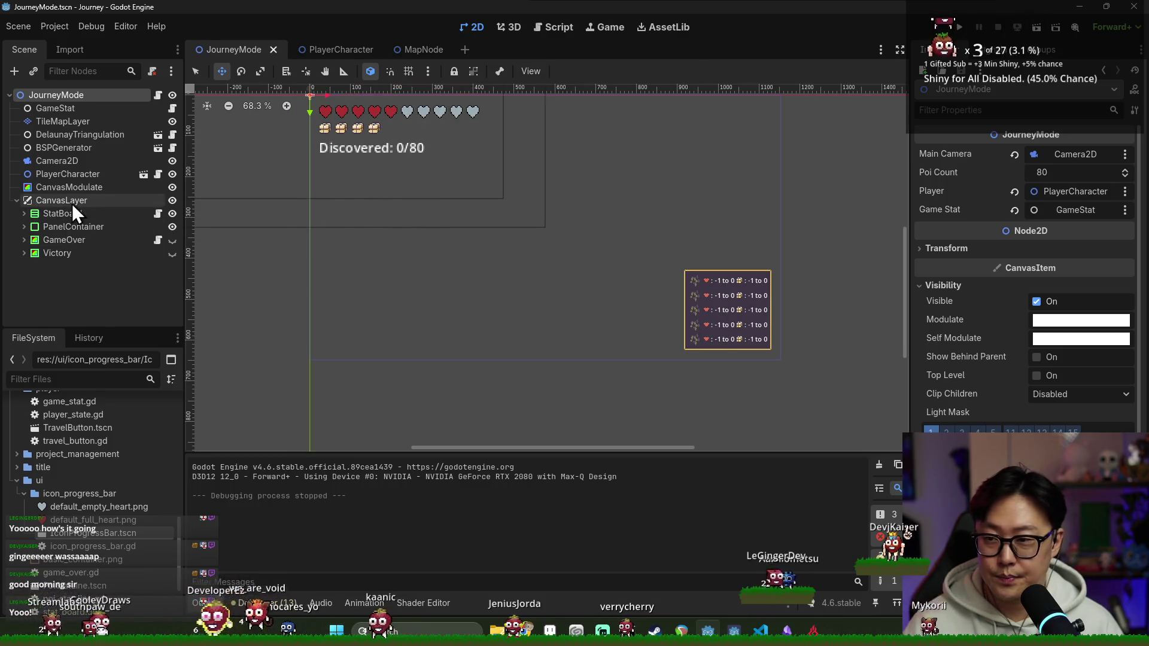
Add a PanelContainer child under CanvasLayer, name it UpgradeSelector, and save
right_click(76, 202)
left_click(133, 214)
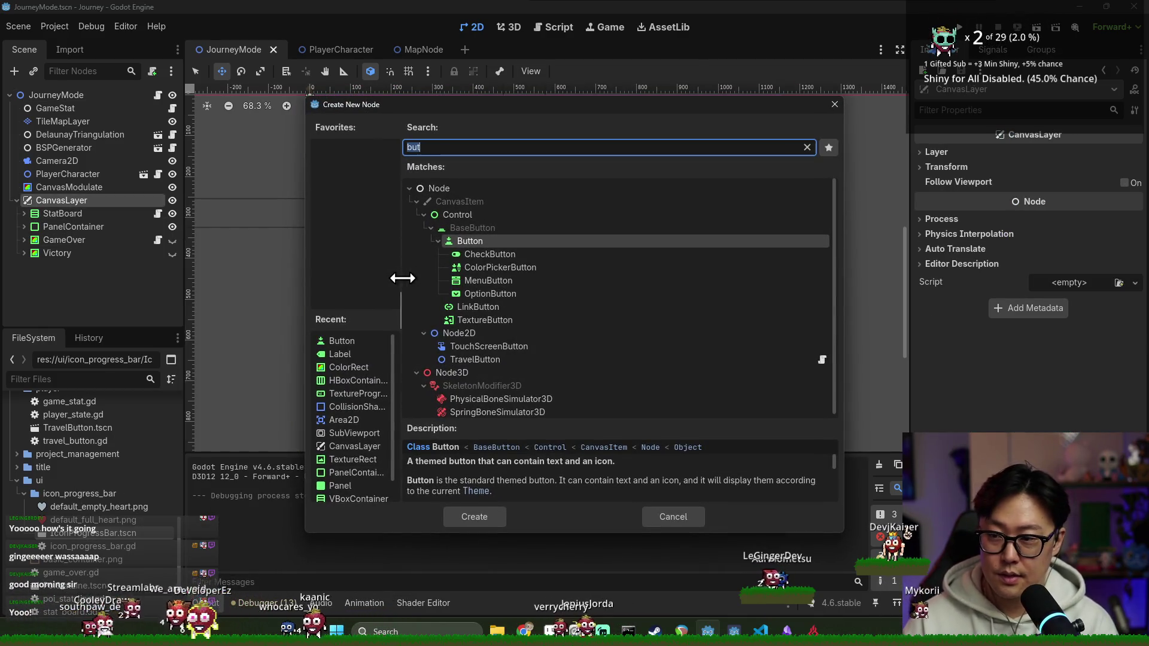
type("panel")
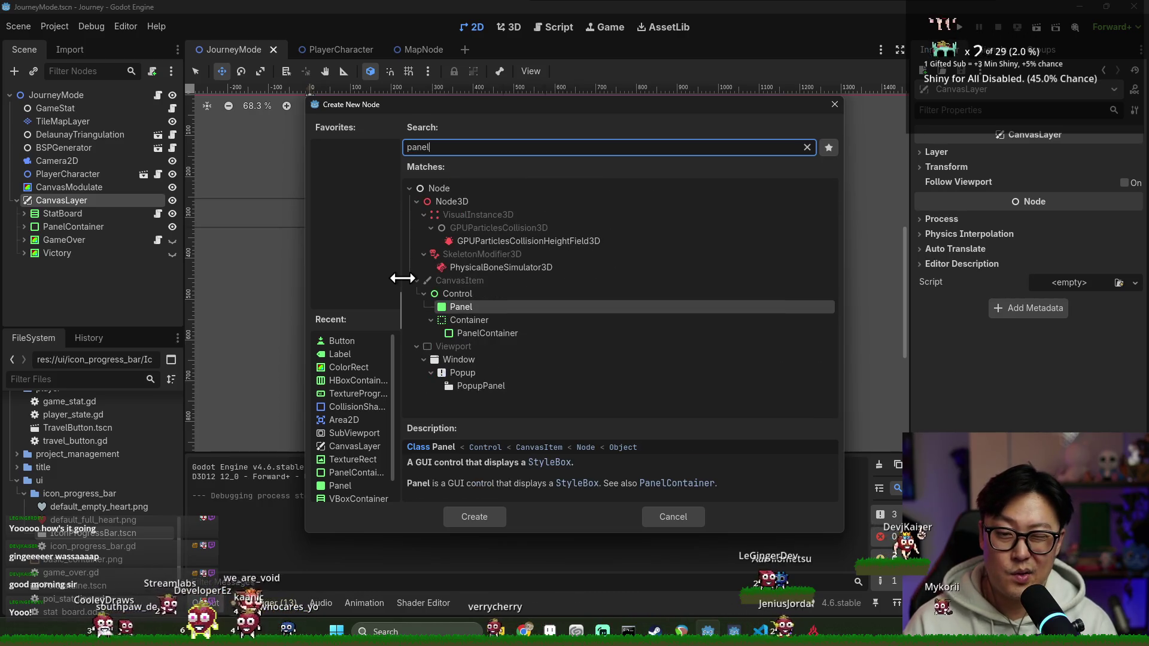
key("Down")
key("Down")
key("Return")
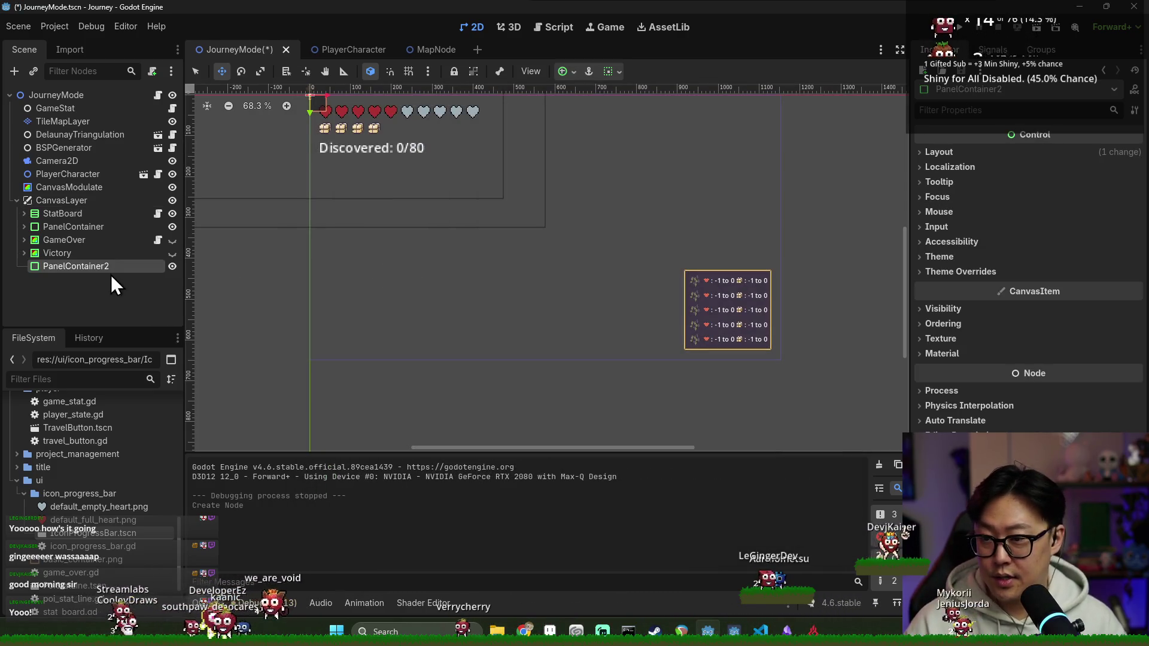
double_click(106, 270)
type("Upgrade")
type("Selector")
key("Return")
key("ctrl+s")
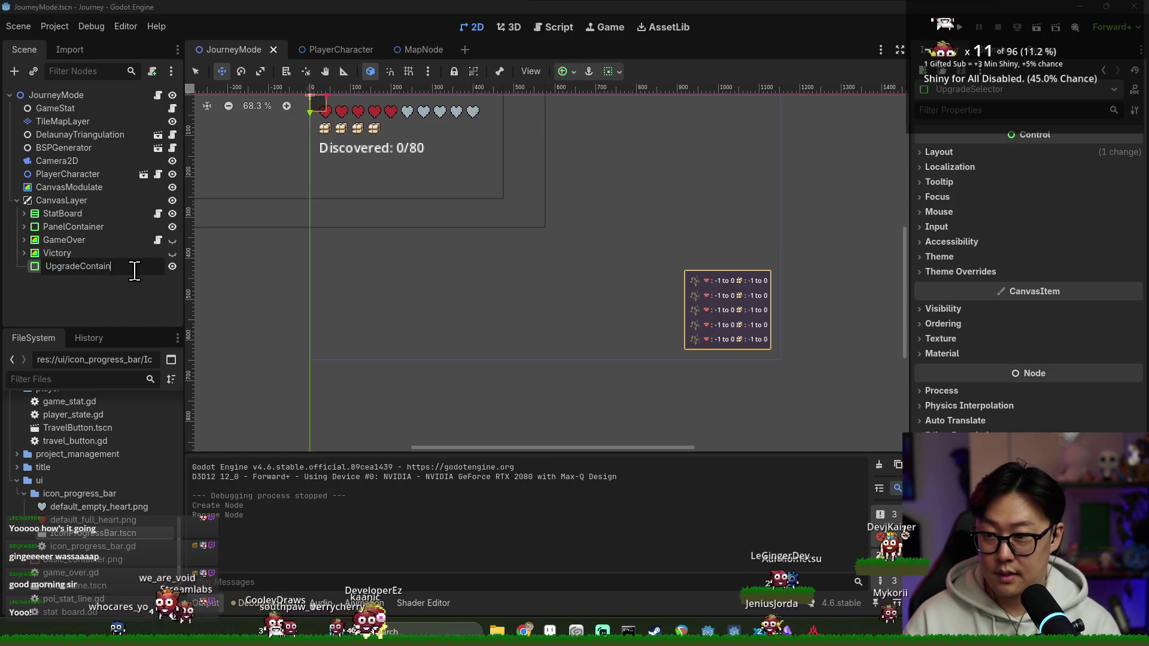
Rename the node to UpgradeContainer, save, and launch a test run
type("er")
key("Return")
key("ctrl+s")
key("ctrl+s")
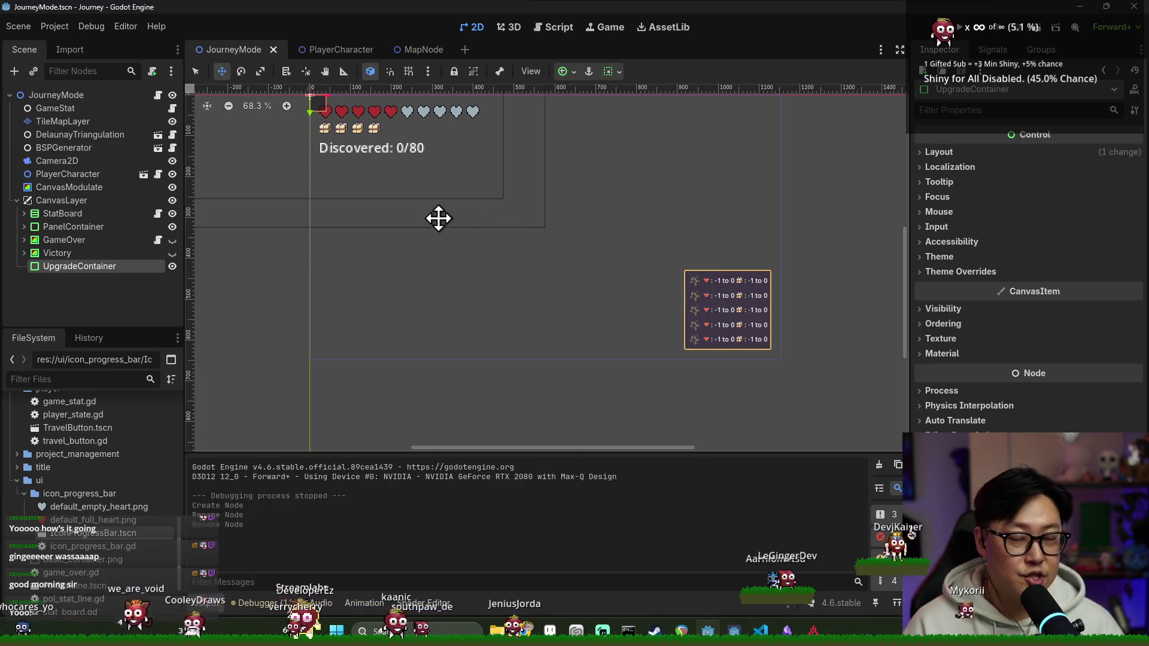
left_click_drag(486, 209, 510, 208)
left_click(961, 28)
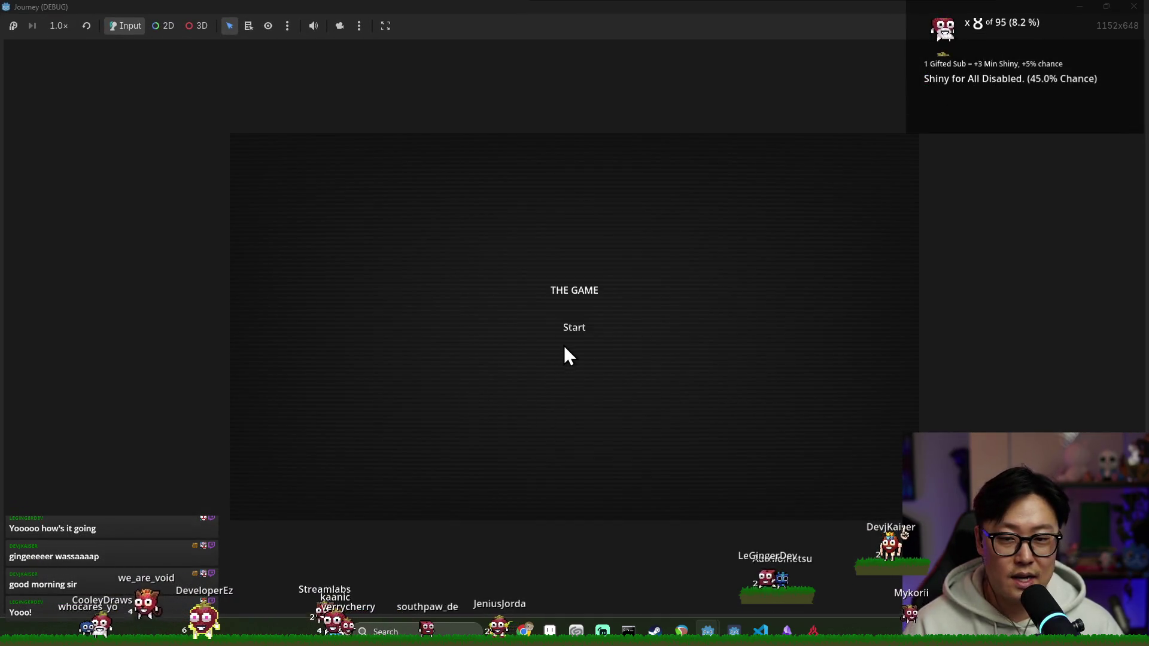
Start the game and reach the castle node, then stop it and move UpgradeContainer to (0, 603)
left_click(576, 336)
left_click(595, 322)
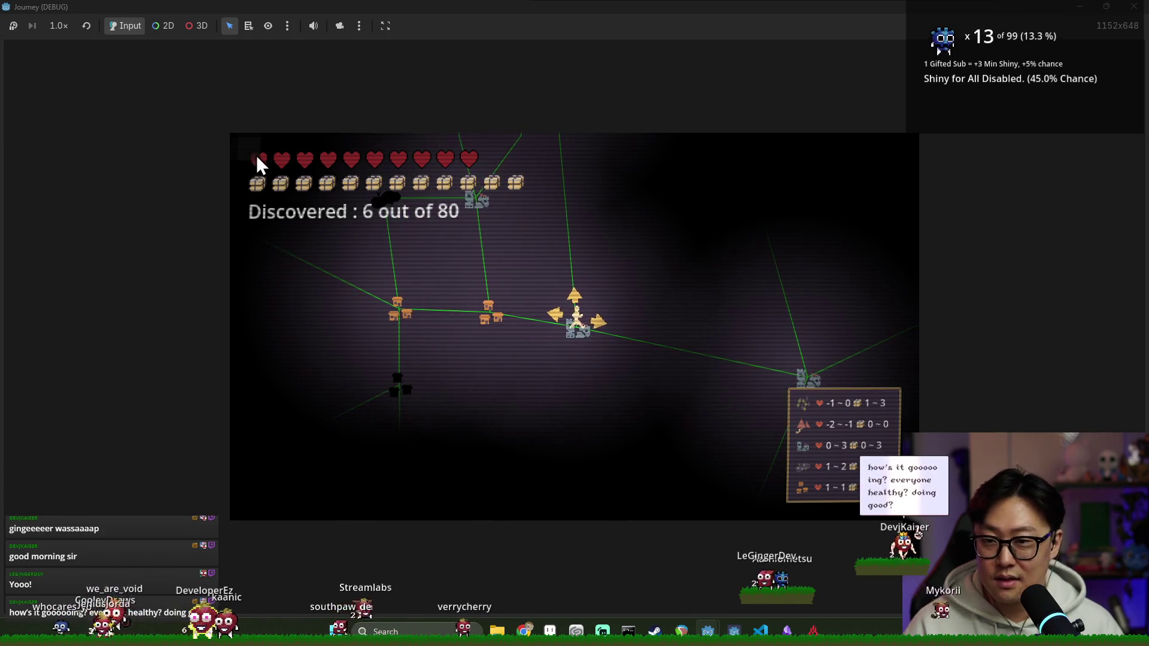
key("F8")
left_click_drag(374, 160, 331, 443)
key("ctrl+s")
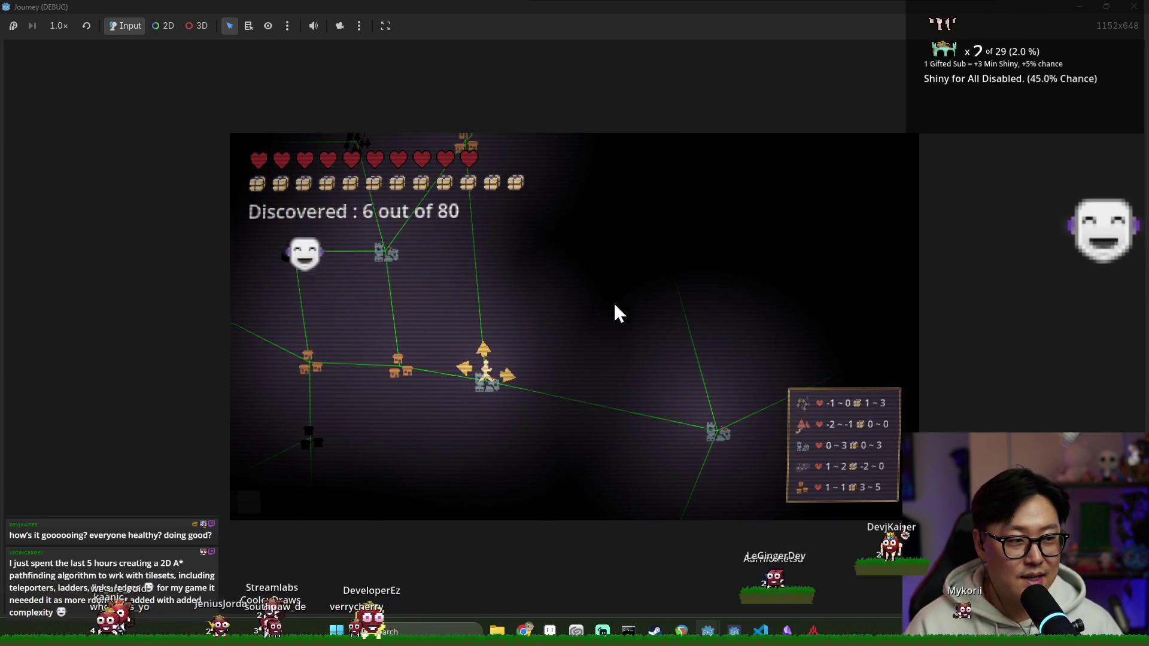
Travel across the wider map's nodes until dying at 12 of 80 discovered, then restart
key("Right")
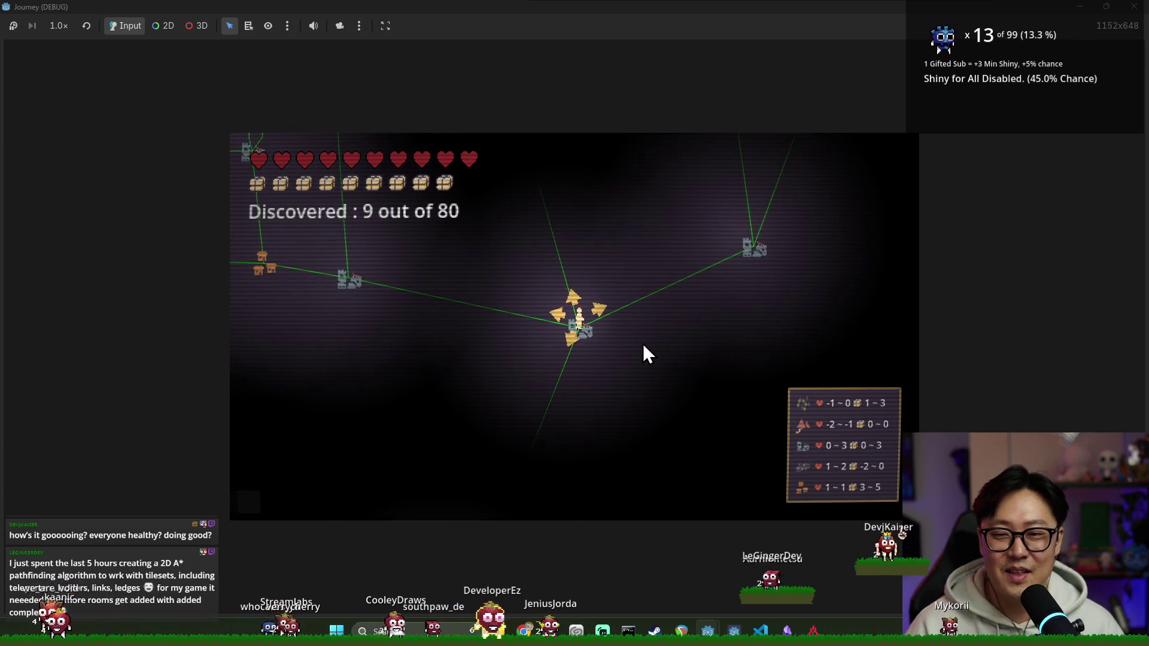
mouse_move(749, 337)
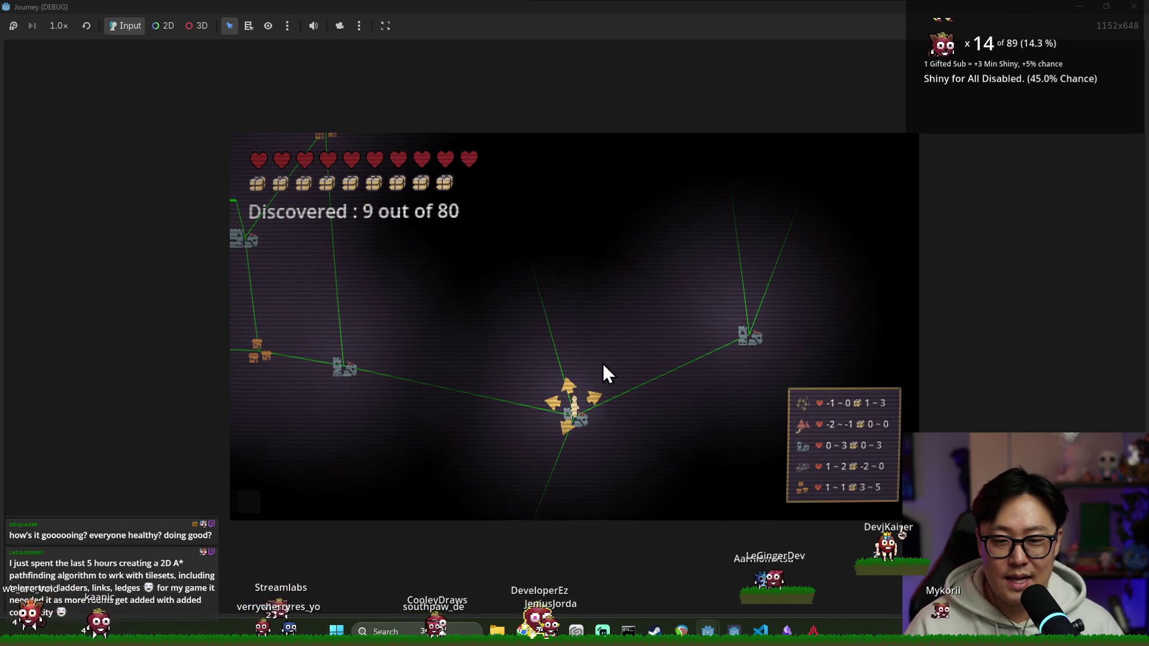
left_click(752, 344)
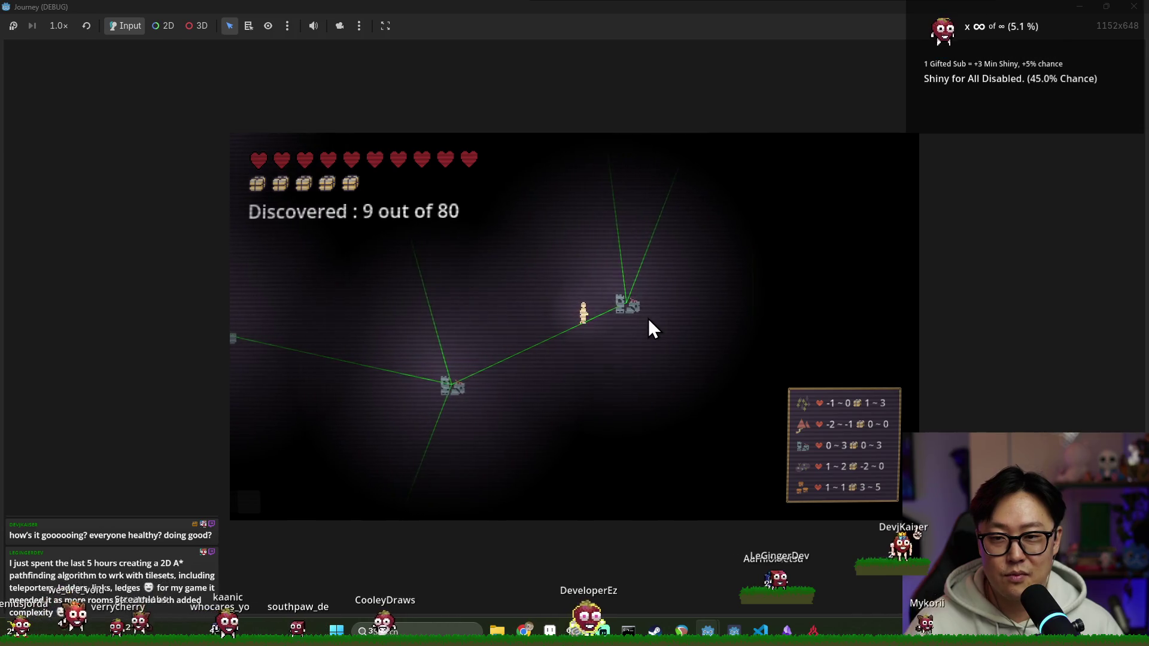
left_click(617, 320)
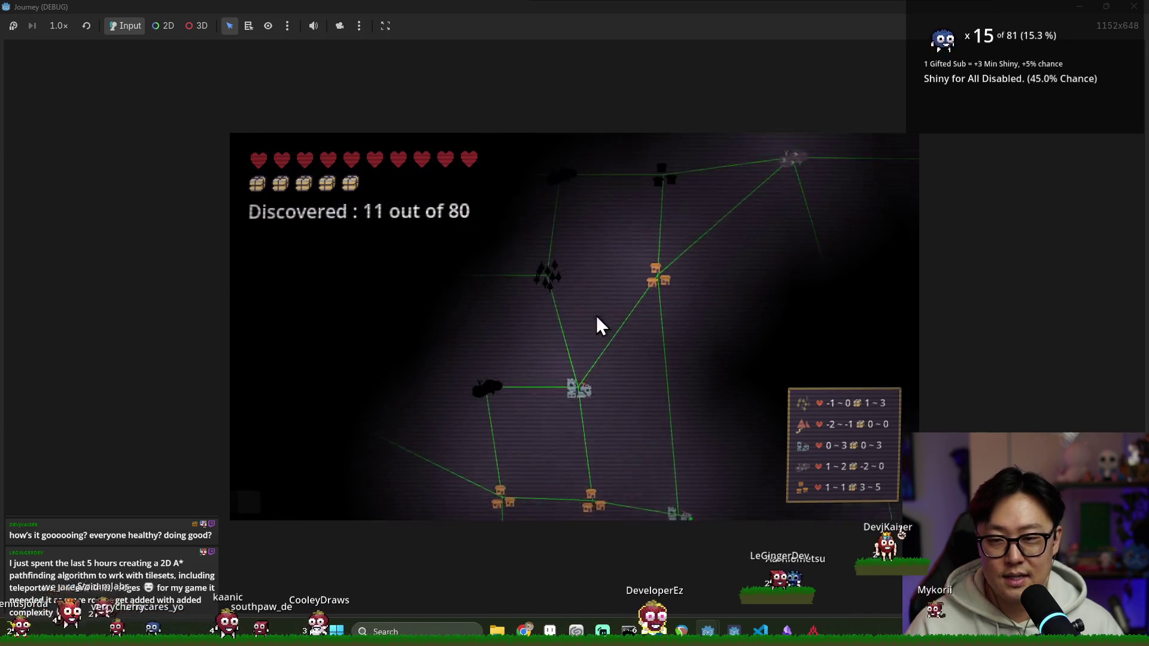
left_click(795, 217)
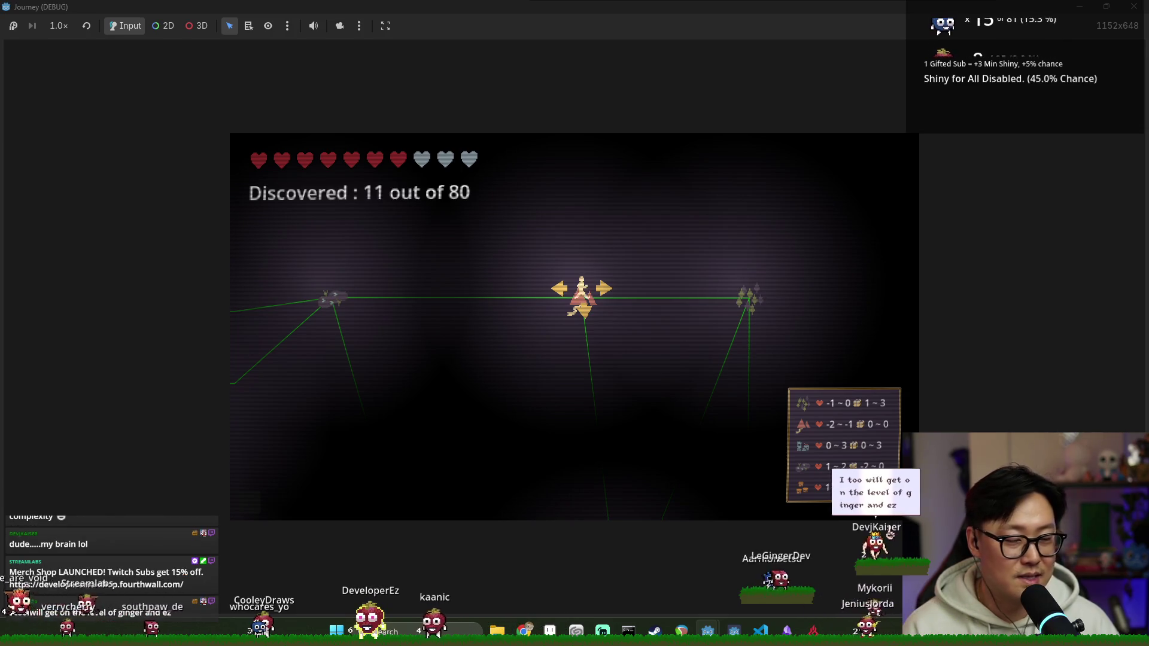
left_click(602, 289)
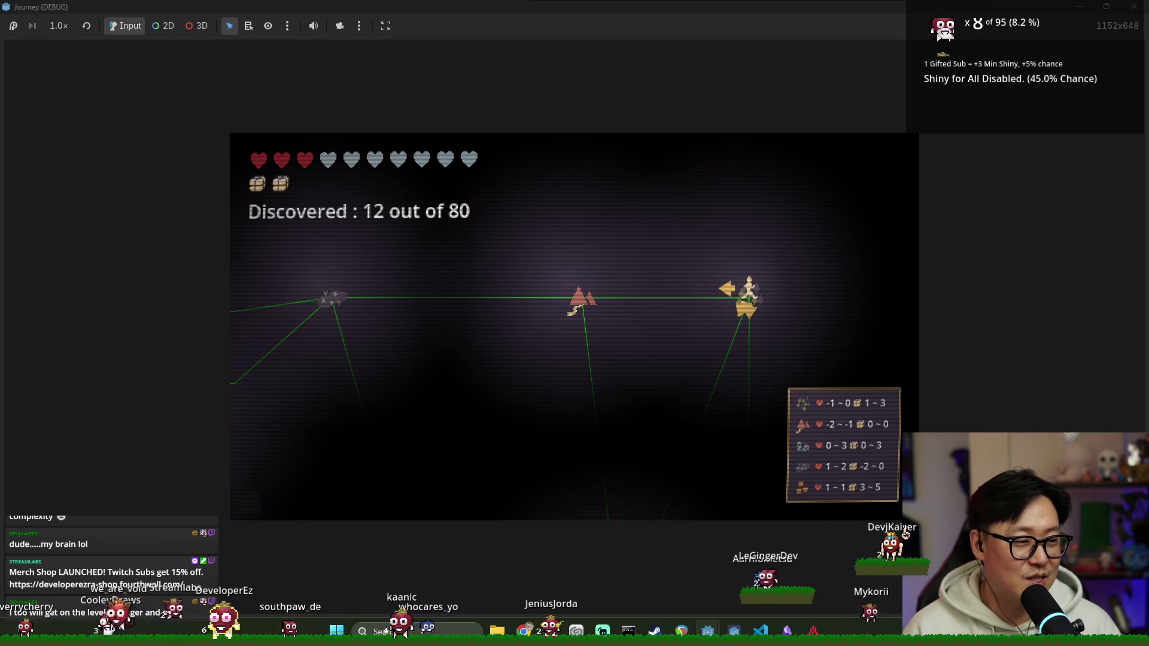
left_click(742, 312)
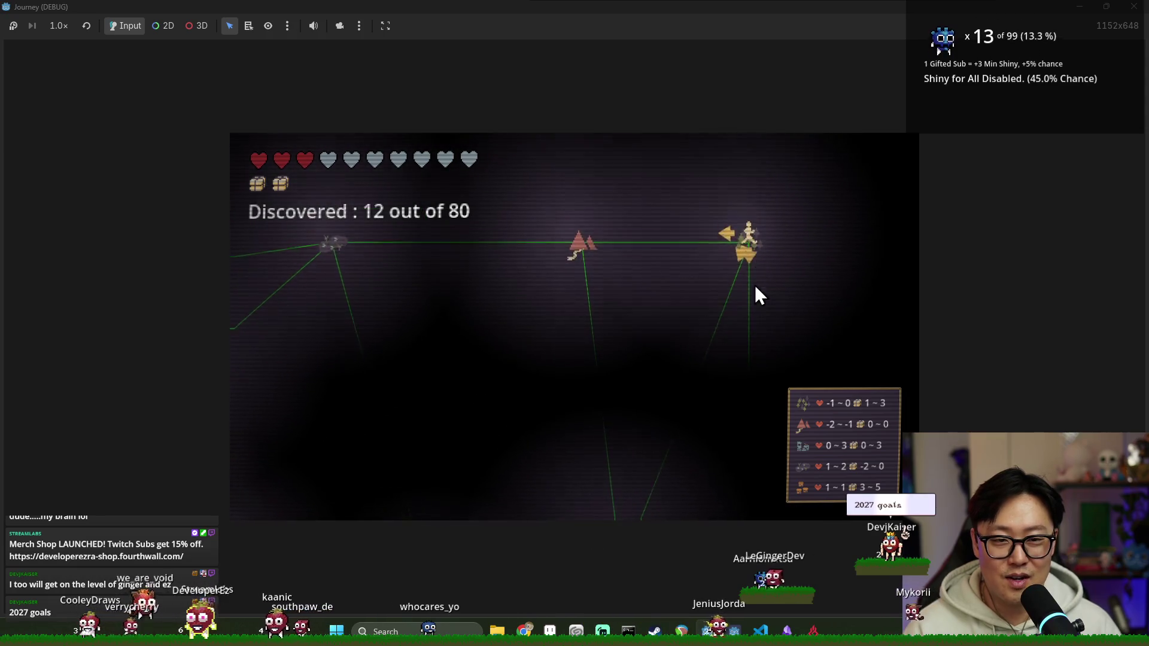
left_click(748, 226)
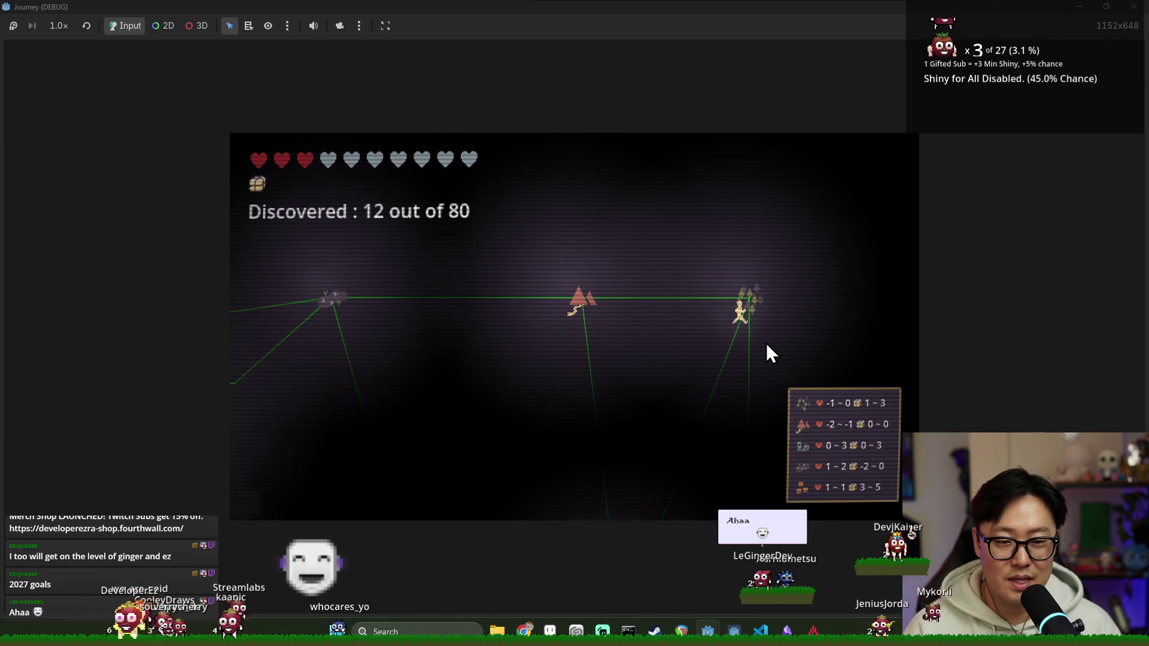
left_click(766, 343)
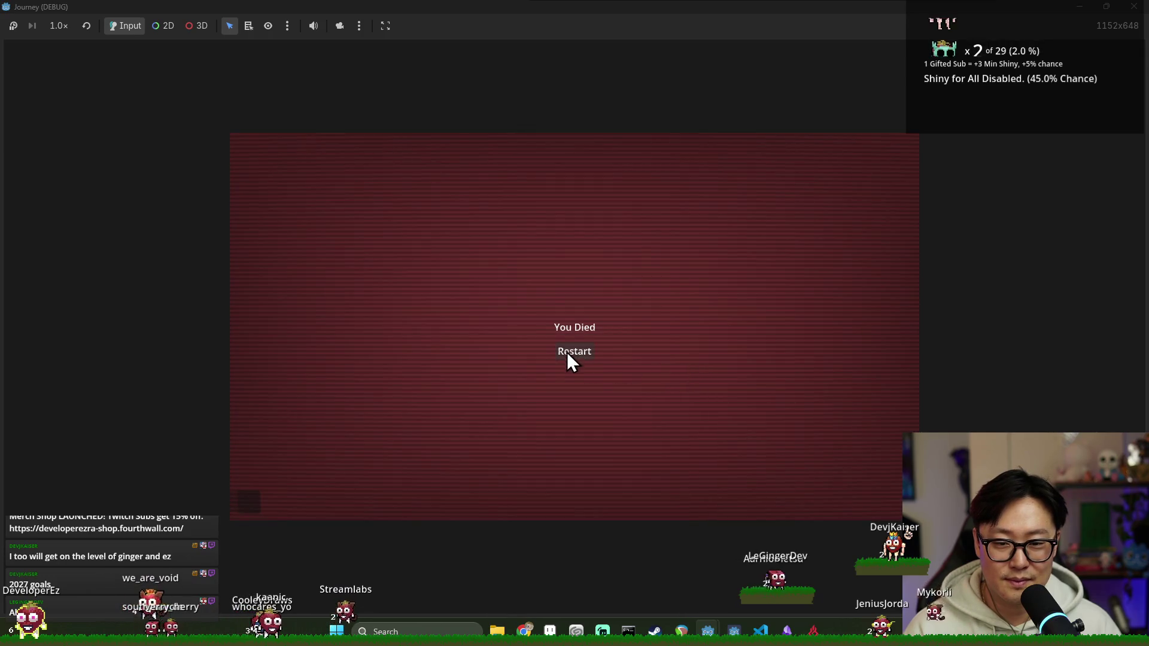
left_click(570, 353)
Stop the game and set UpgradeContainer's anchor preset to Center, then save
key("F8")
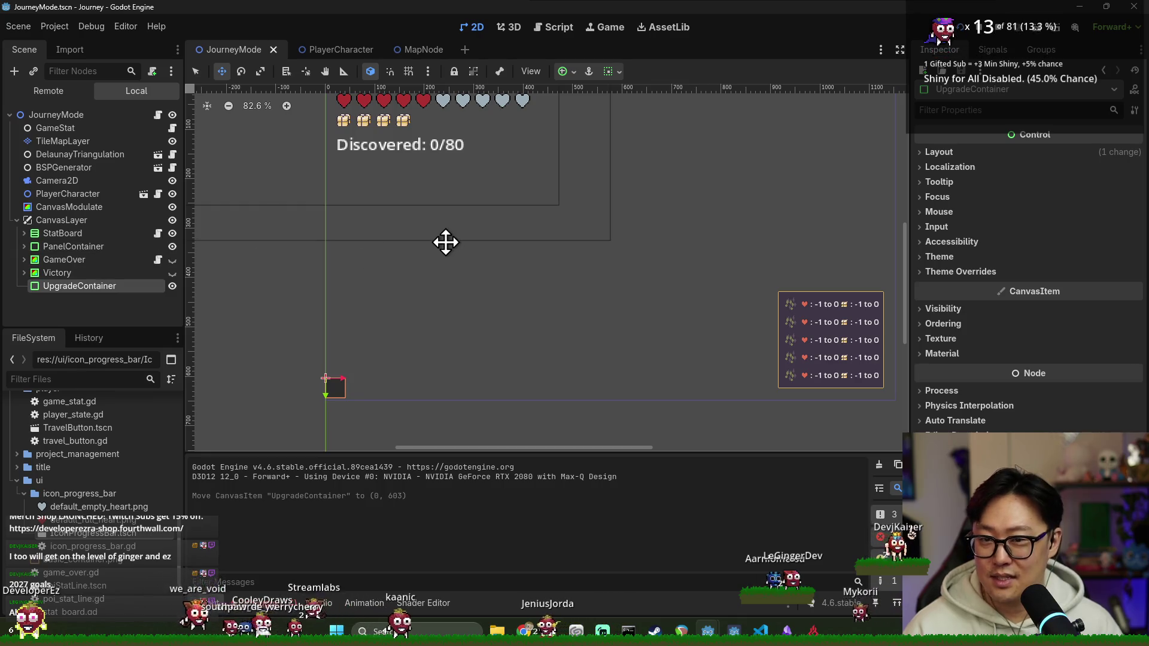
scroll(457, 250, "down", 2)
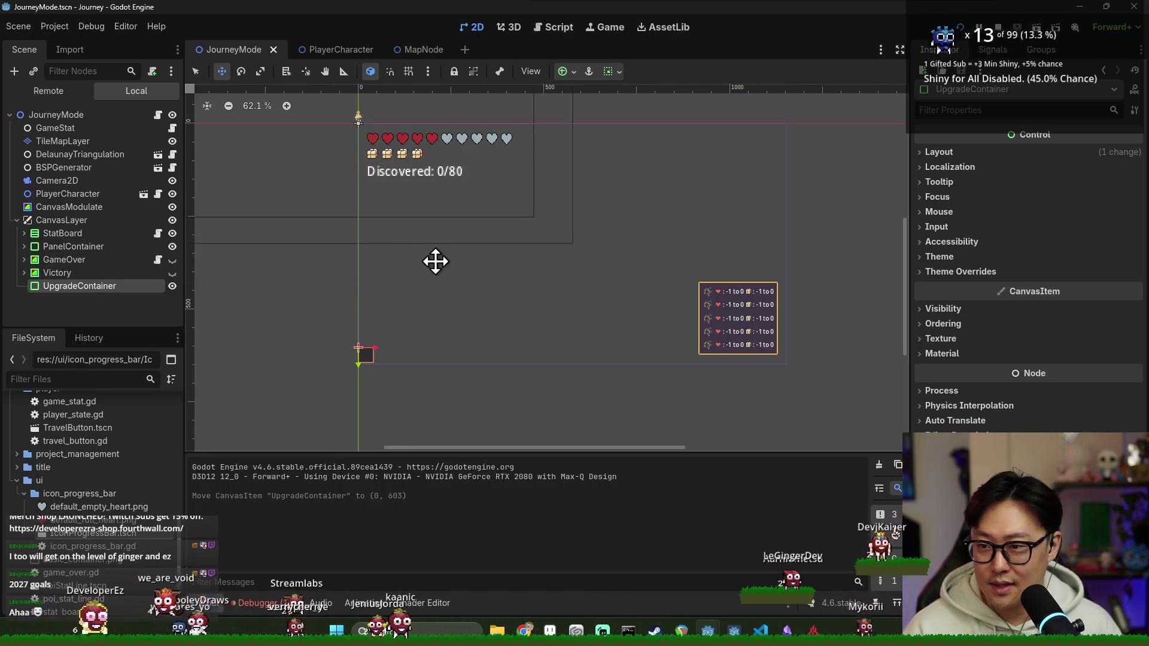
left_click(942, 154)
left_click(1055, 289)
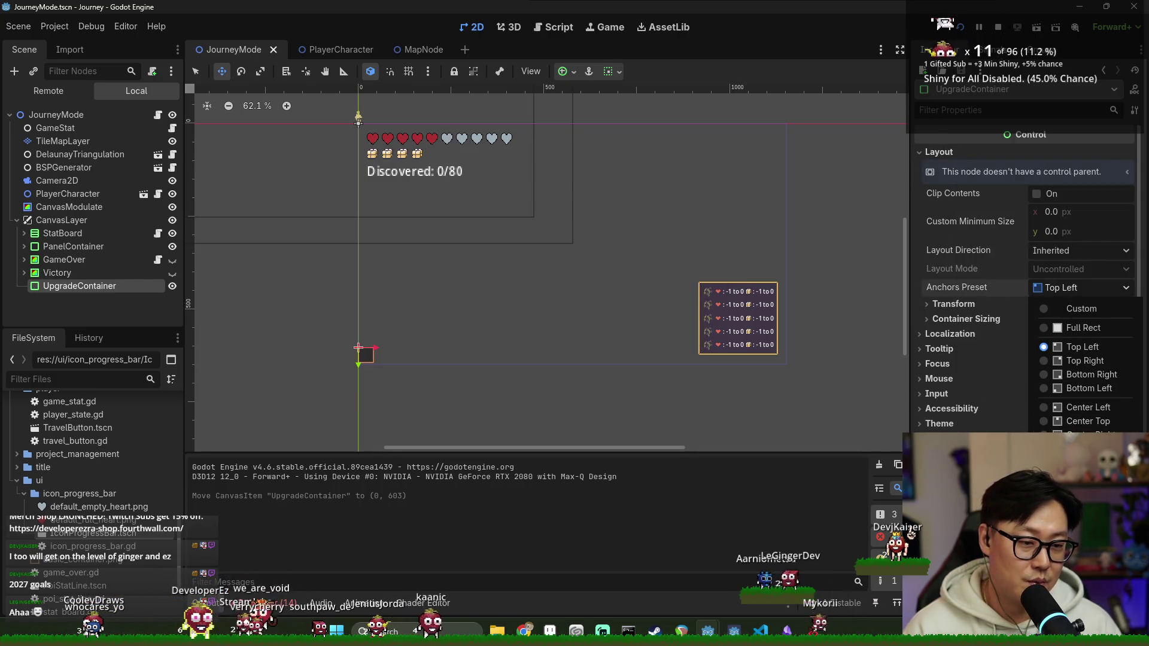
left_click(1077, 464)
key("ctrl+s")
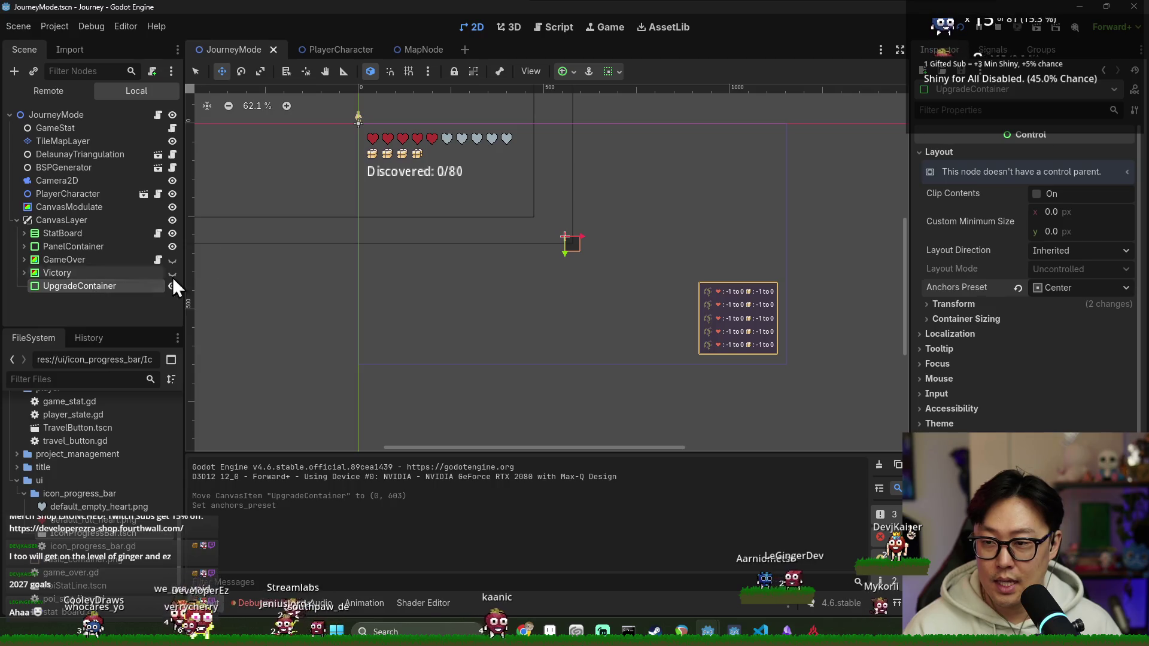
Enlarge UpgradeContainer into a large rectangle and re-centre it on the centre anchor
mouse_move(562, 234)
left_mouse_down()
mouse_move(397, 177)
mouse_move(439, 182)
mouse_move(356, 127)
mouse_move(318, 123)
left_mouse_up()
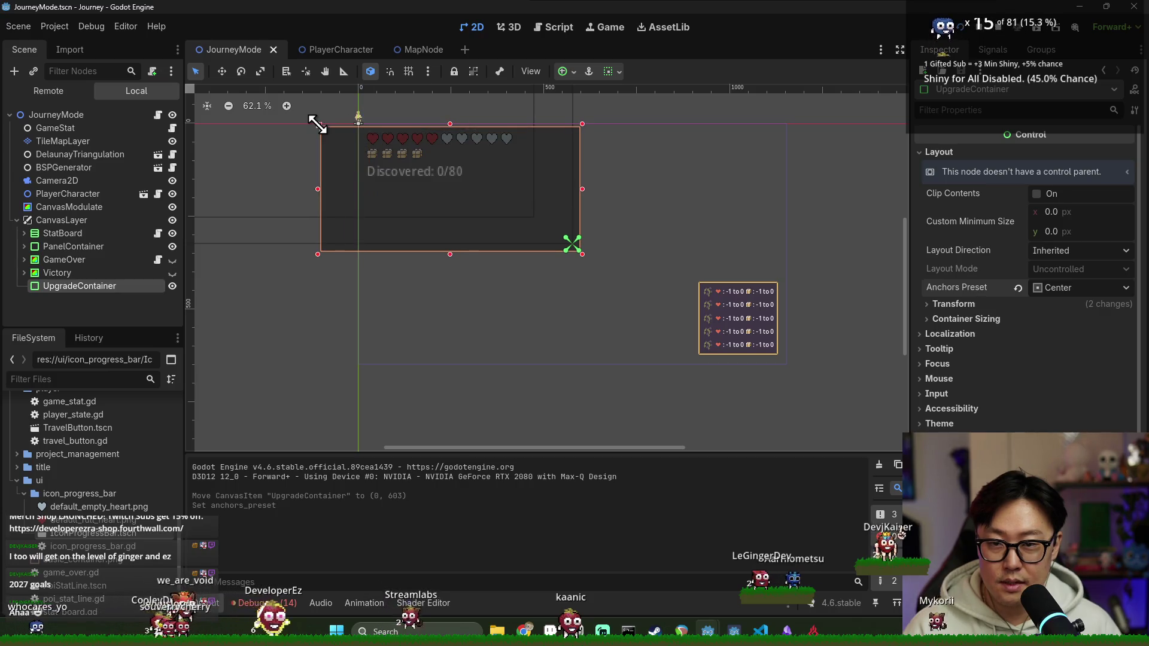
left_click(1061, 287)
left_click(1018, 287)
left_click(1080, 288)
left_click(1065, 439)
key("ctrl+s")
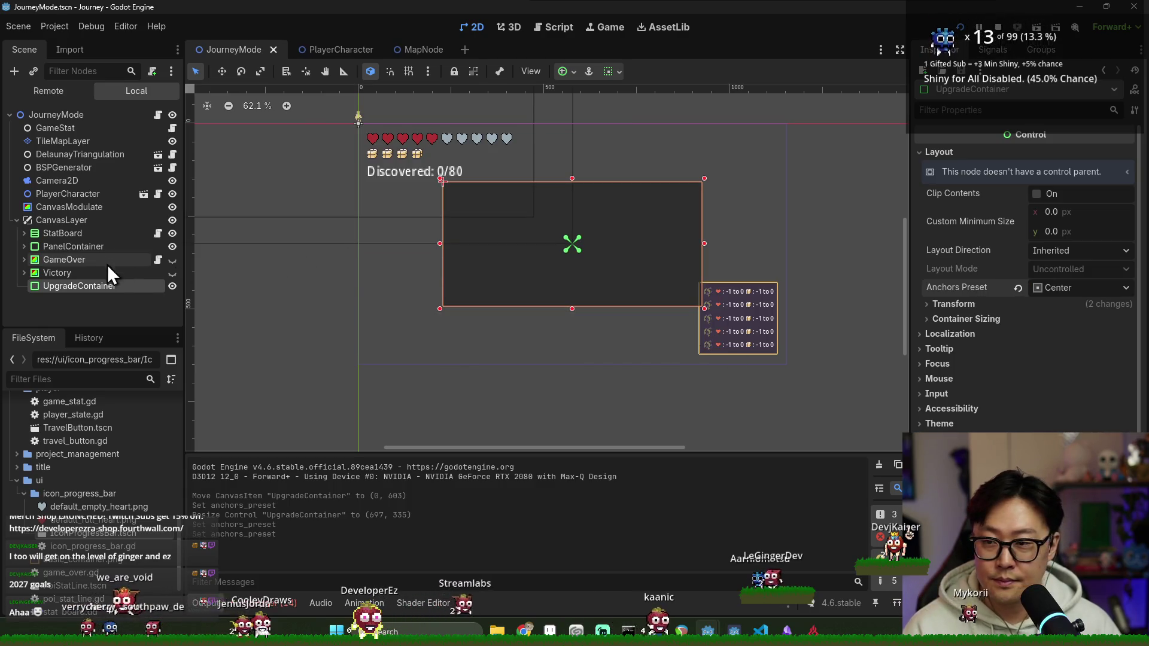
scroll(567, 247, "up", 1)
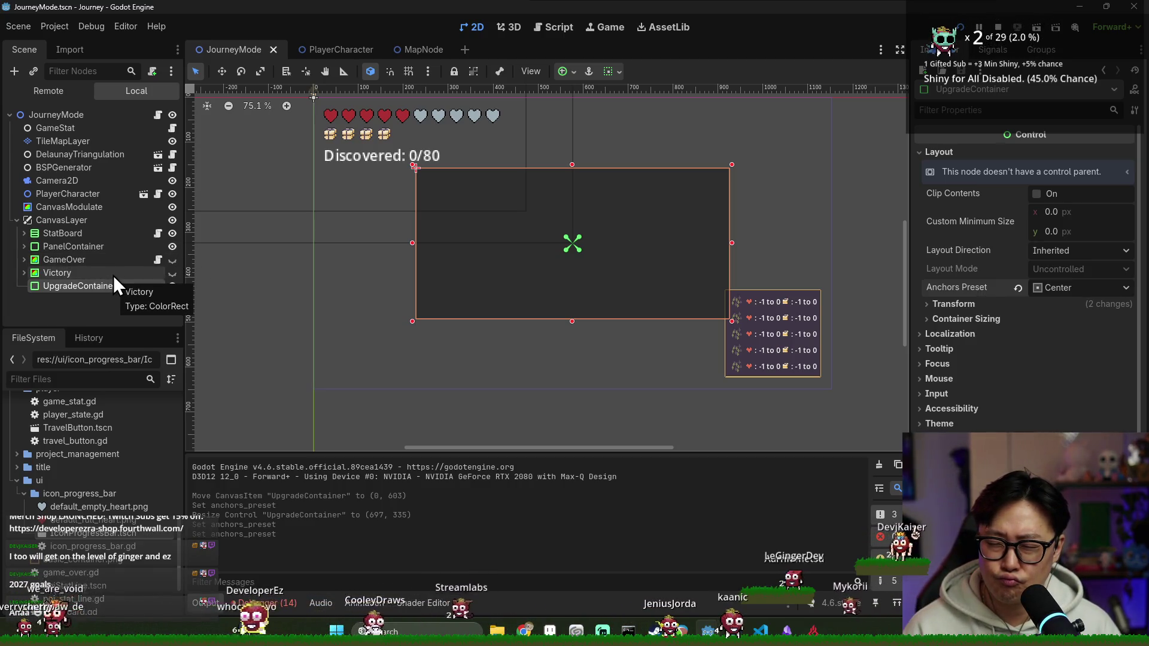
Add an HBoxContainer child node under UpgradeContainer
right_click(87, 286)
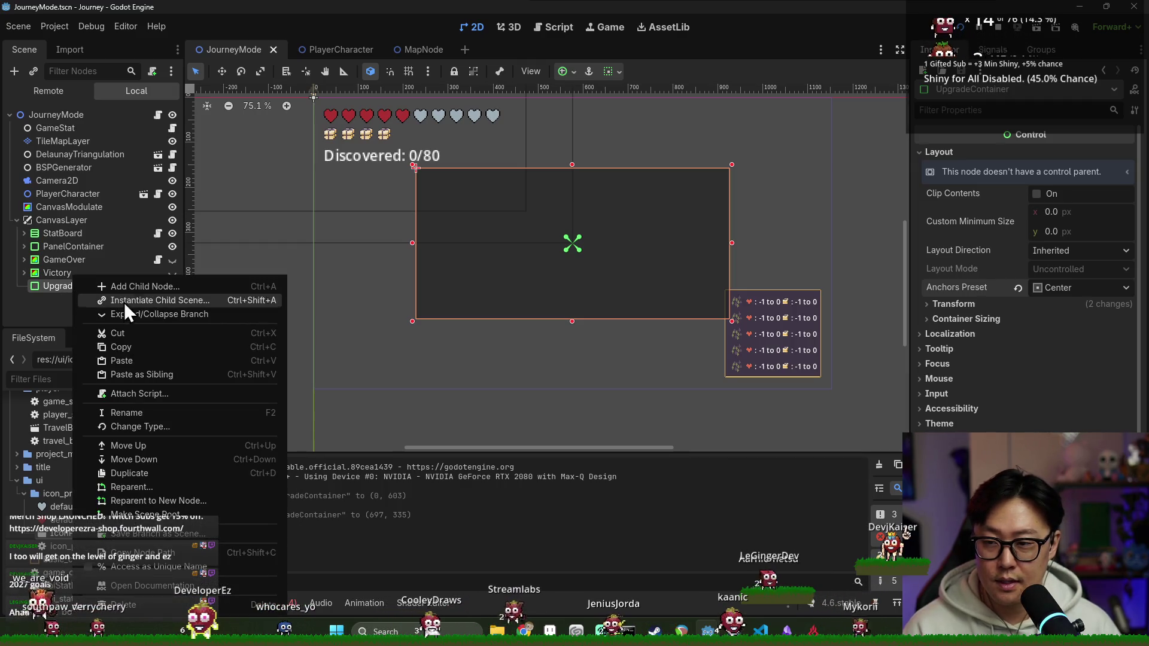
right_click(56, 288)
right_click(56, 289)
left_click(98, 290)
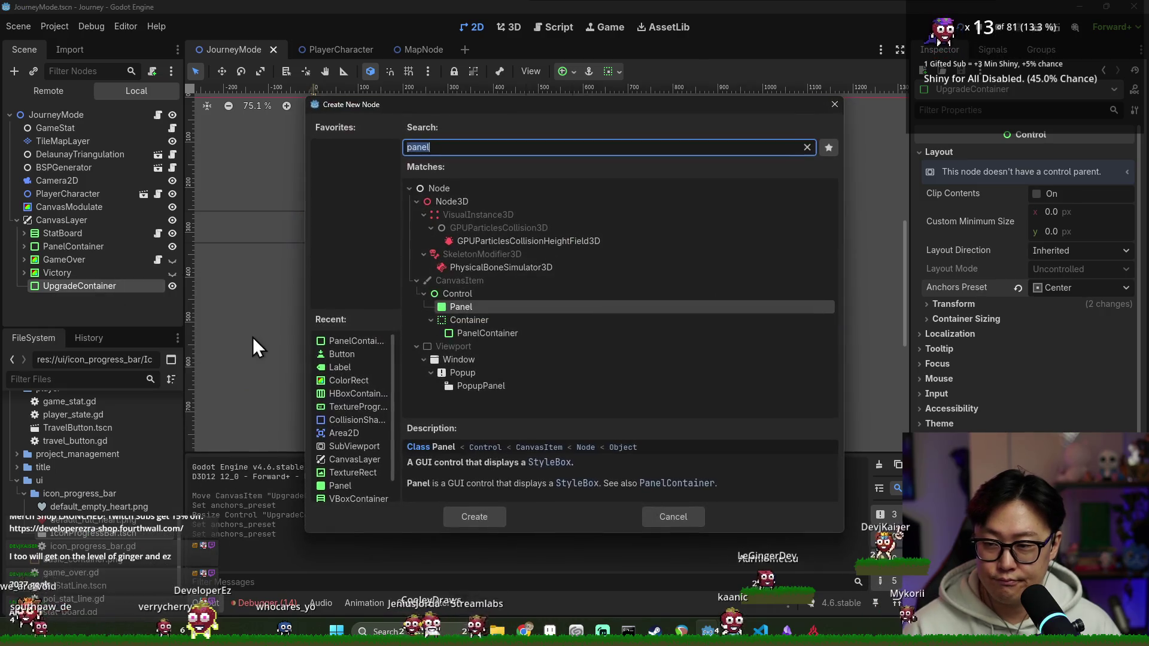
type("hbx")
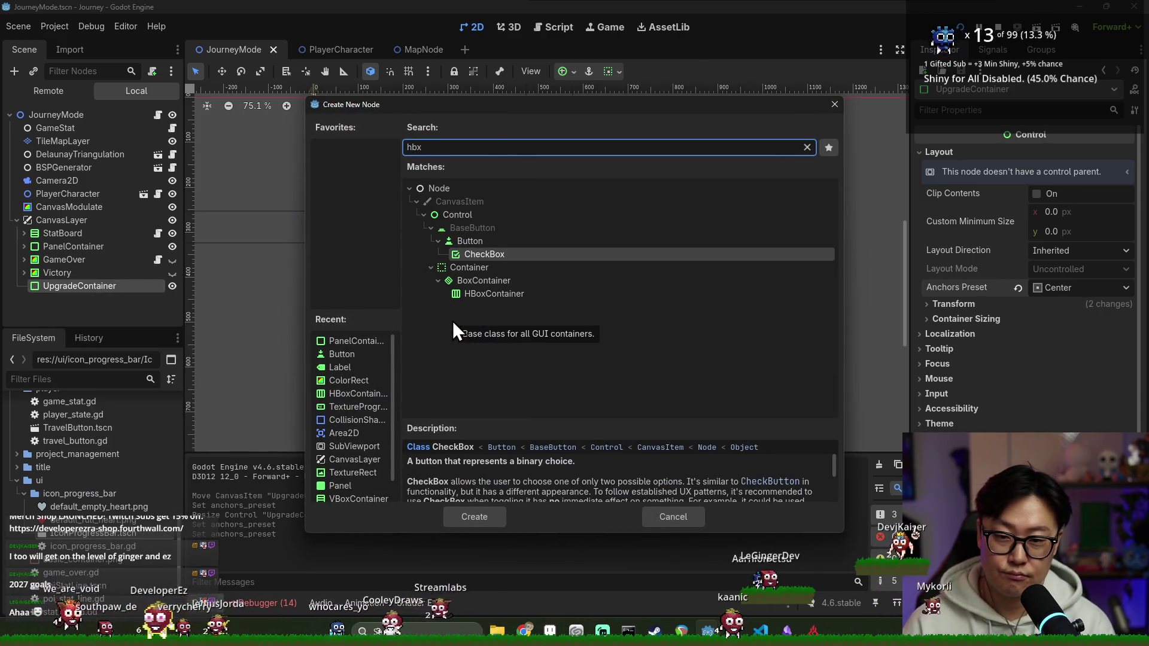
key("Down")
key("Down")
key("Down")
key("Return")
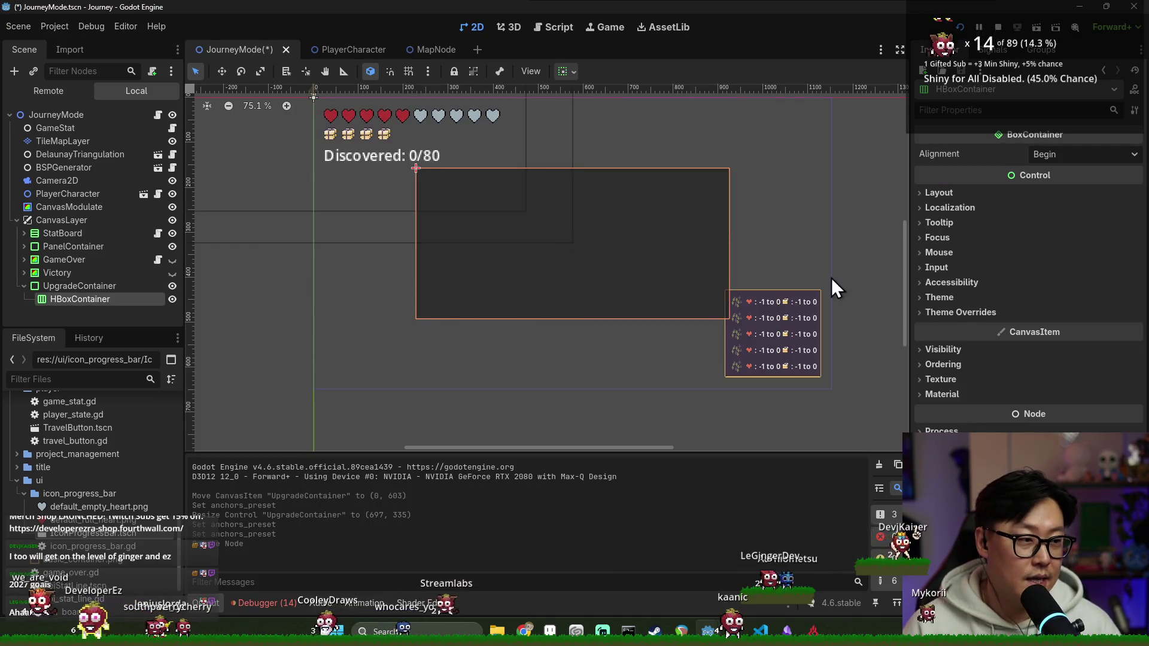
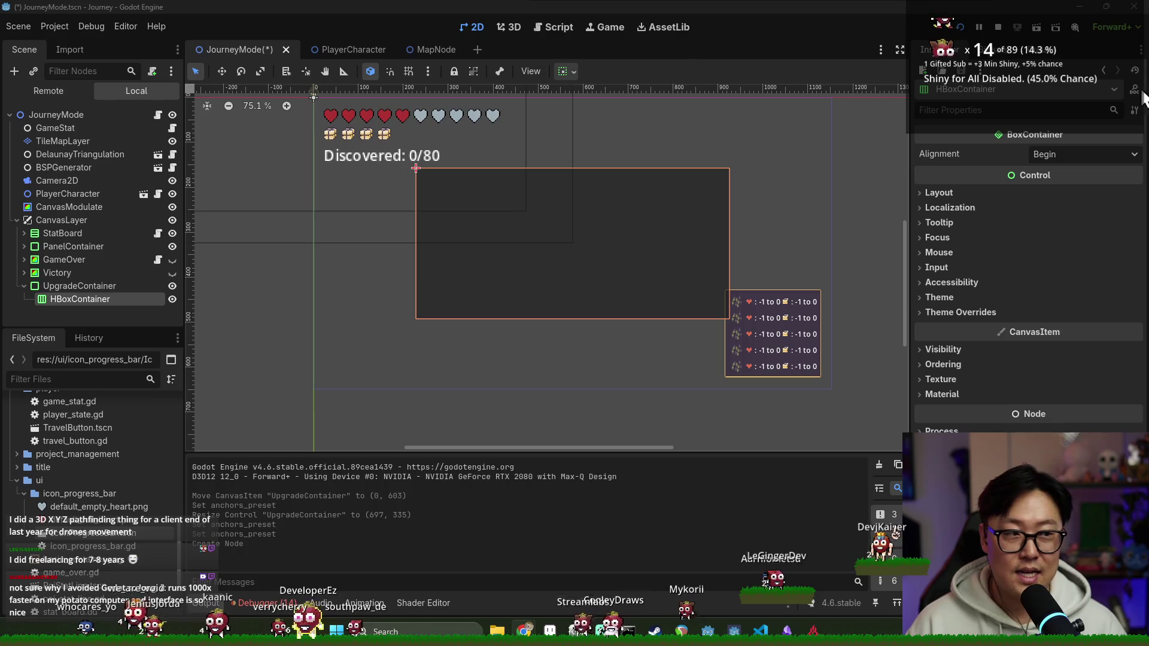
Save the JourneyMode scene, stop the running game, and select the UpgradeContainer node
key("ctrl+s")
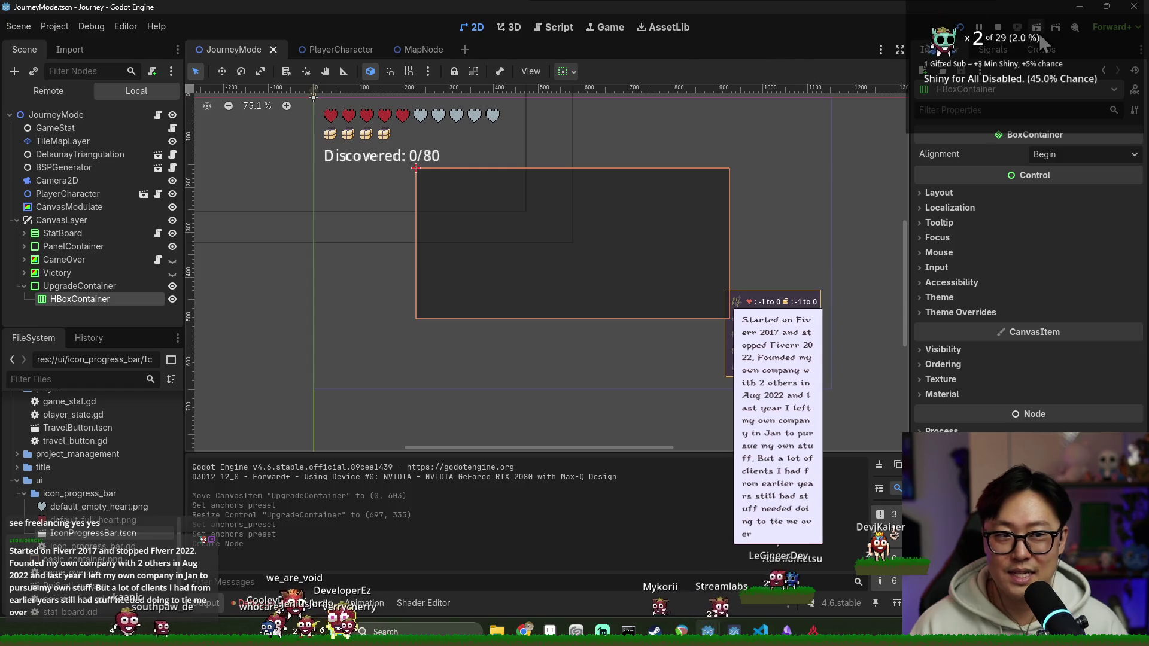
key("F8")
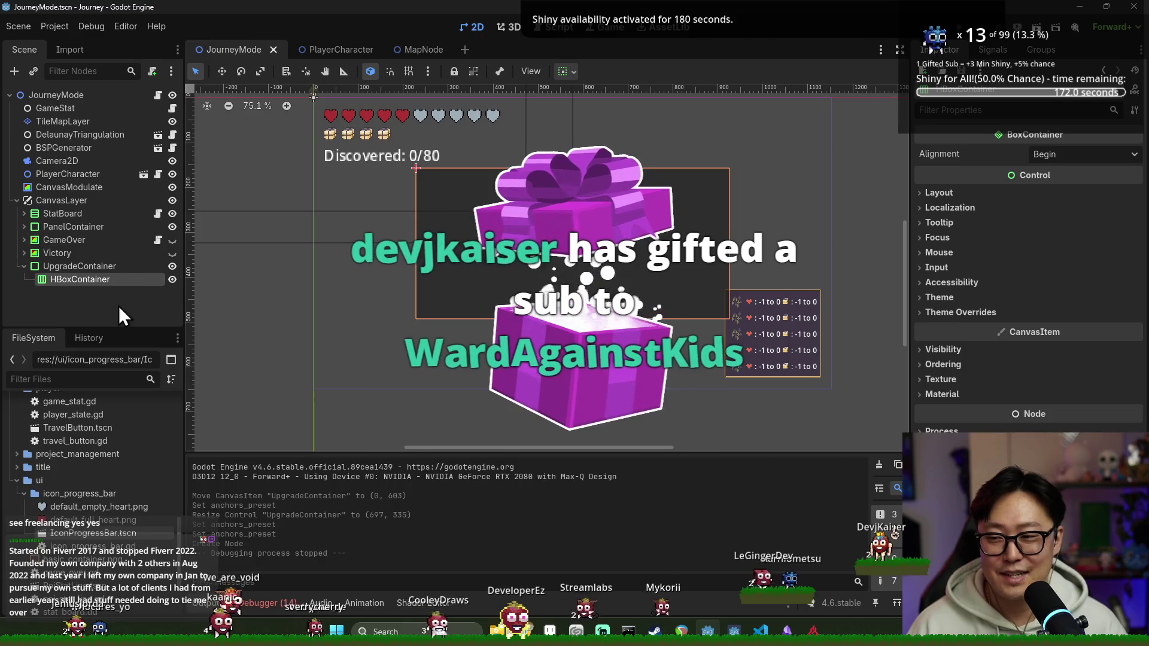
left_click(116, 269)
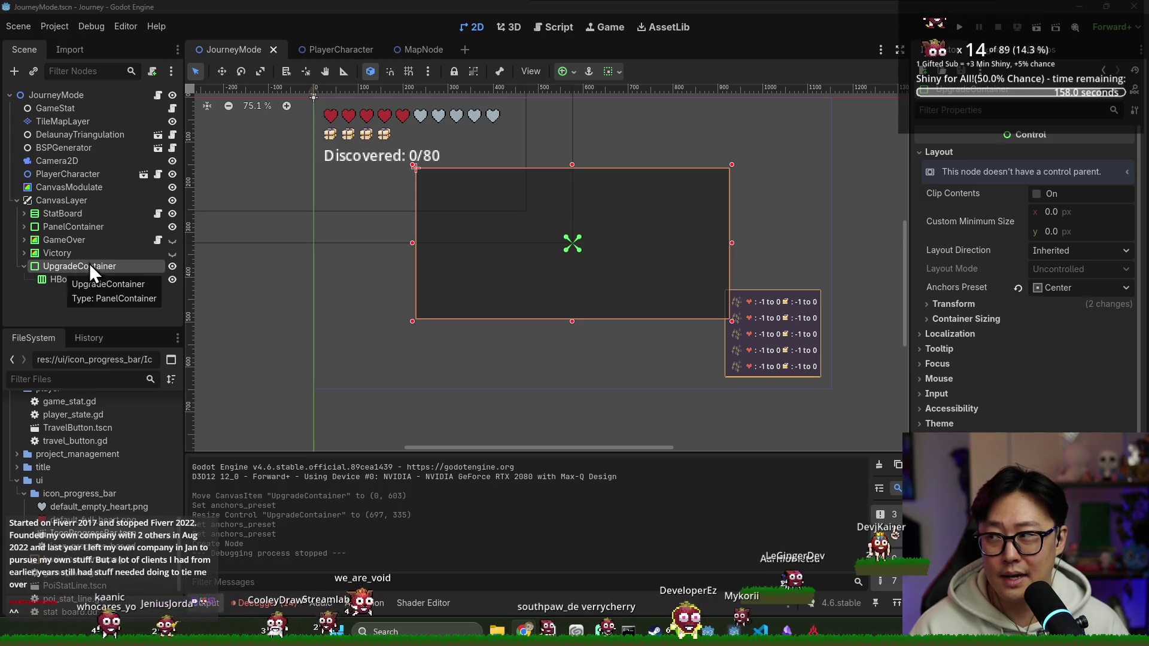
Start attaching a new script to the UpgradeContainer node
right_click(69, 272)
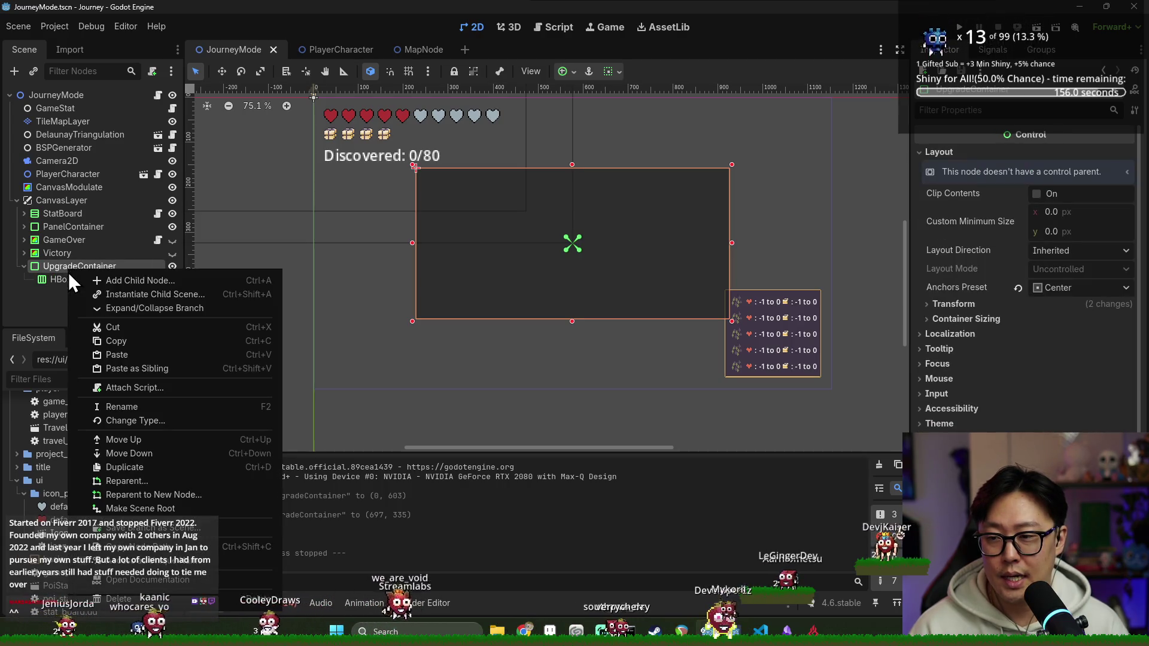
left_click(78, 281)
left_click(74, 282)
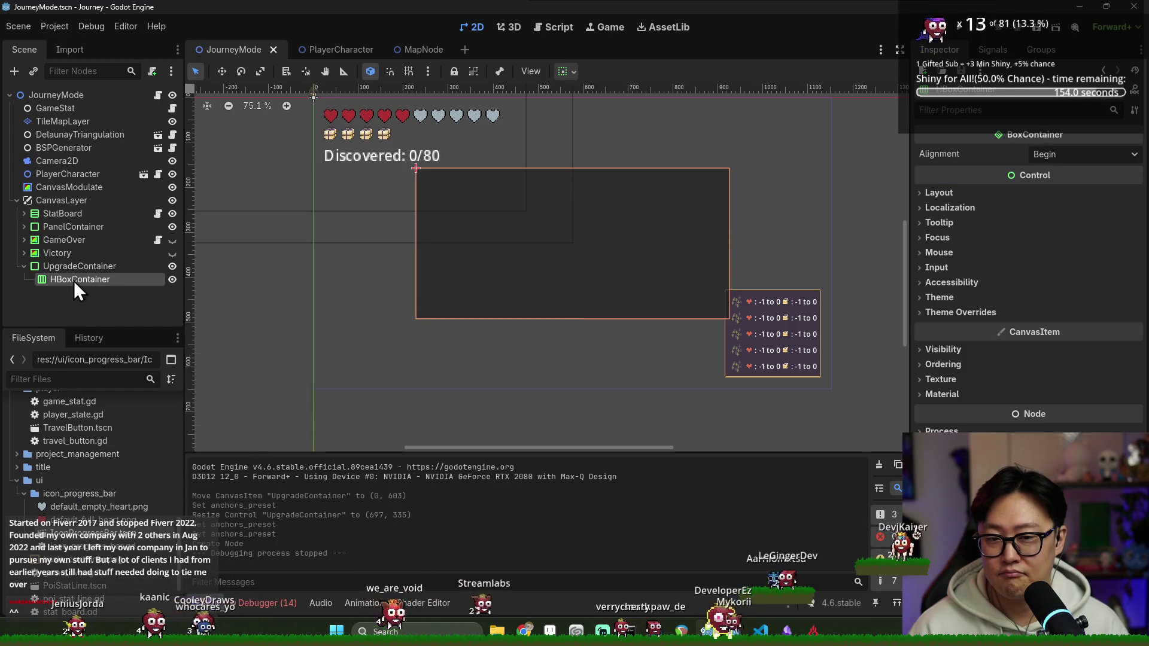
right_click(78, 270)
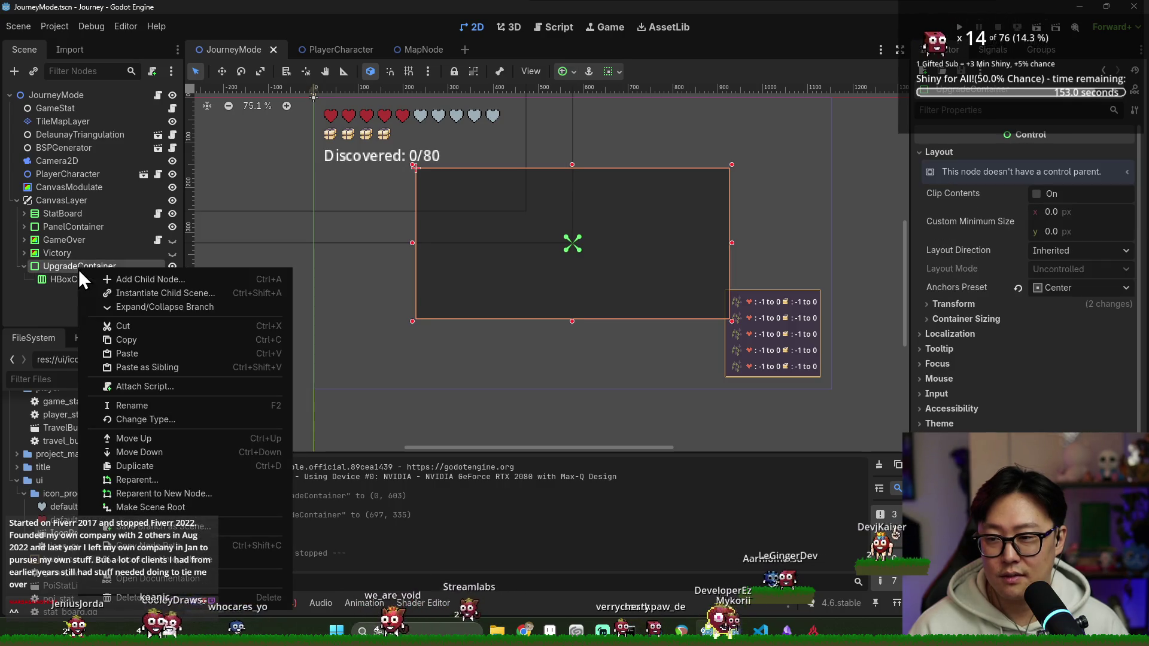
left_click(128, 389)
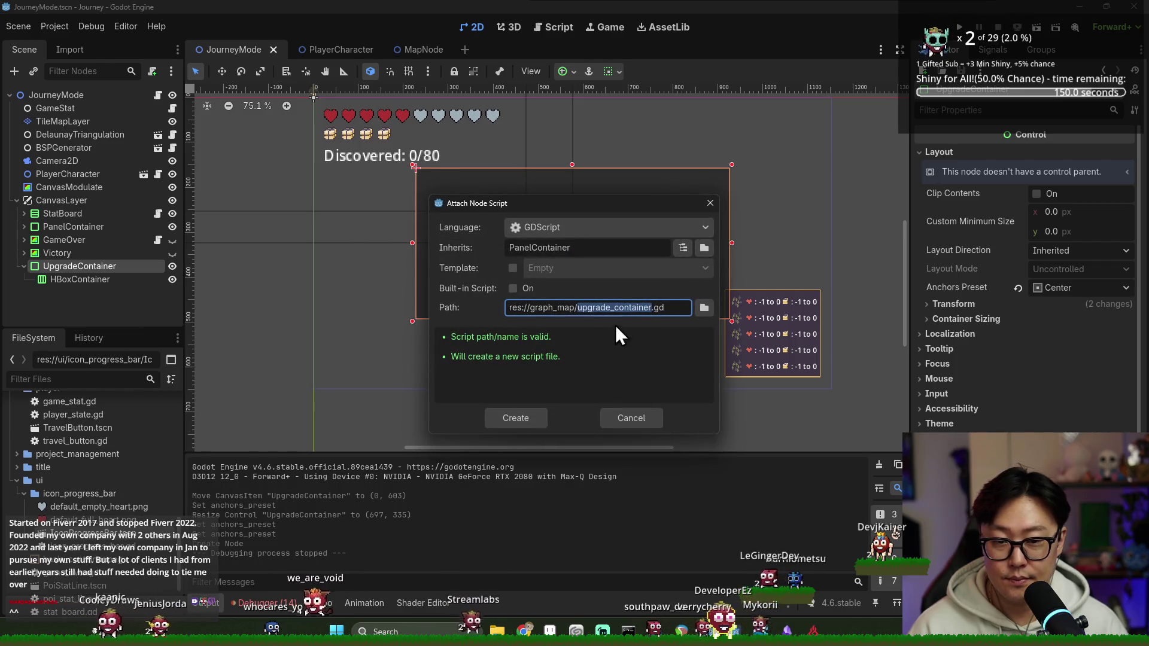
Create an 'upgrade' folder under res:// and use it as the script's location
left_click(704, 308)
left_click(304, 127)
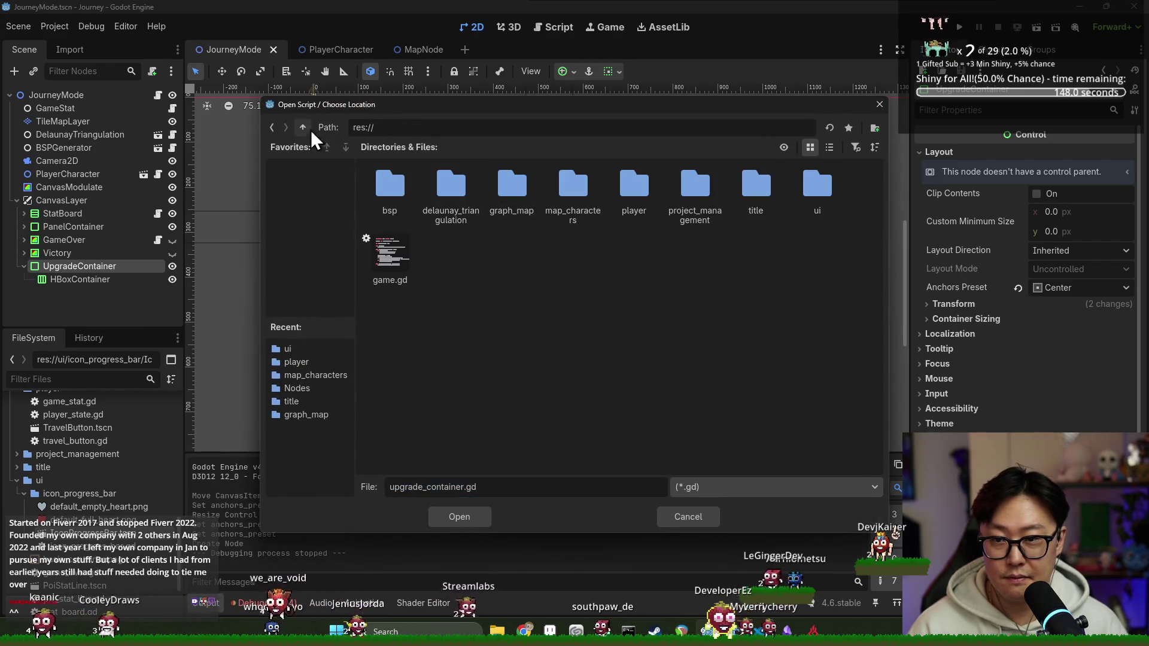
right_click(556, 270)
left_click(592, 276)
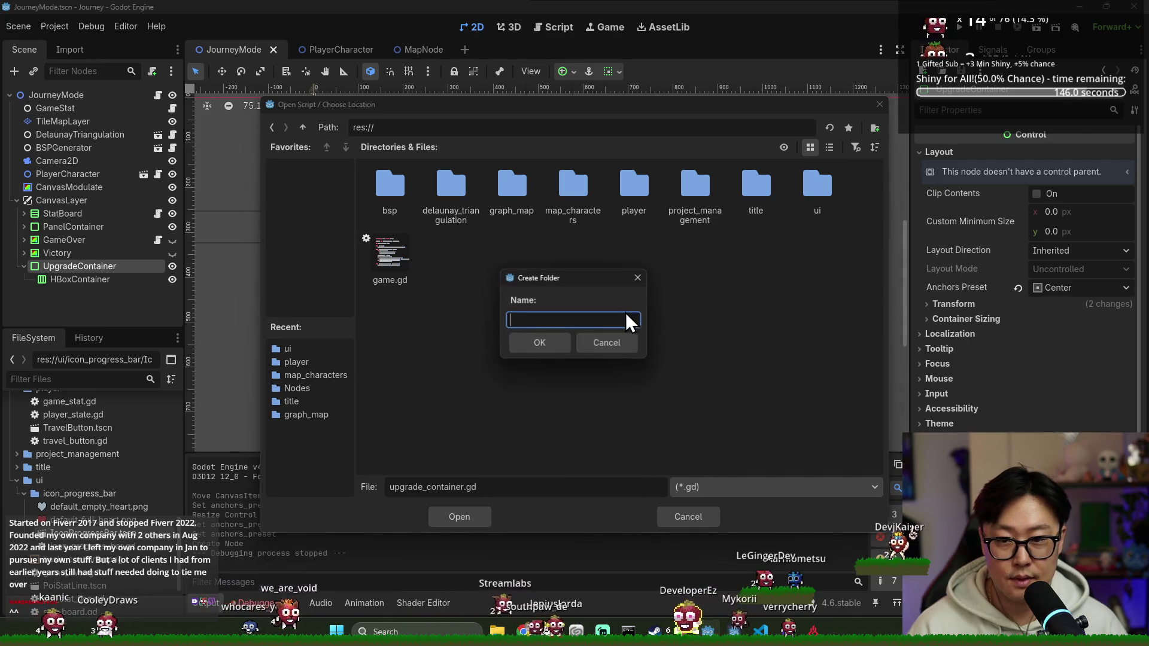
type("upgrade")
key("Return")
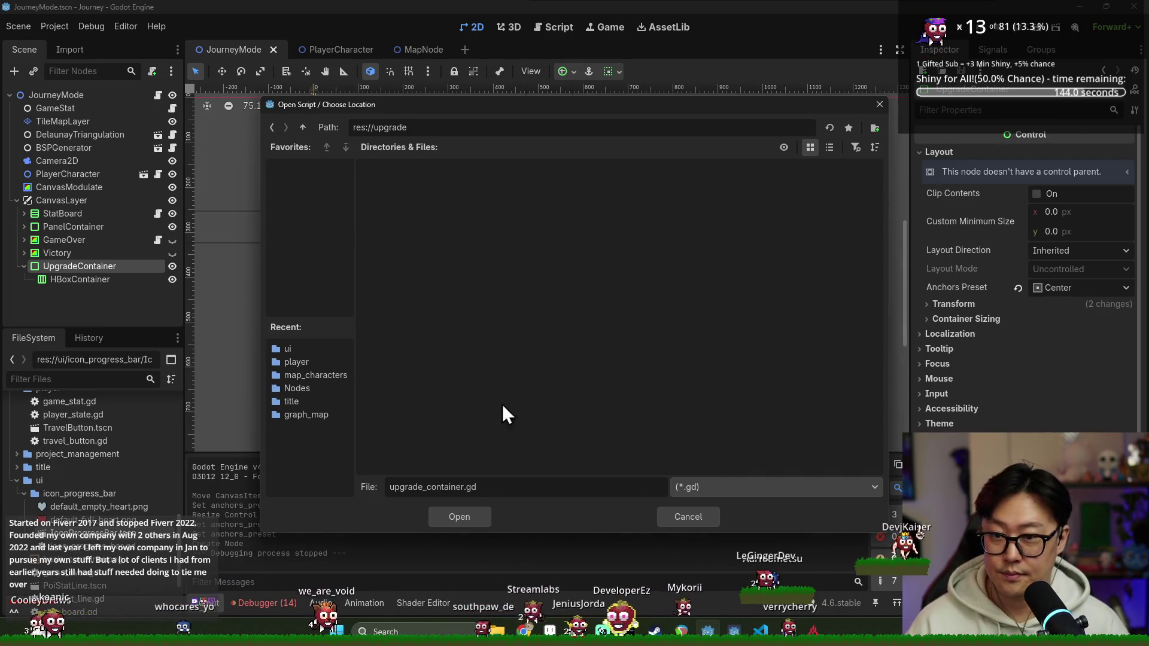
left_click(462, 512)
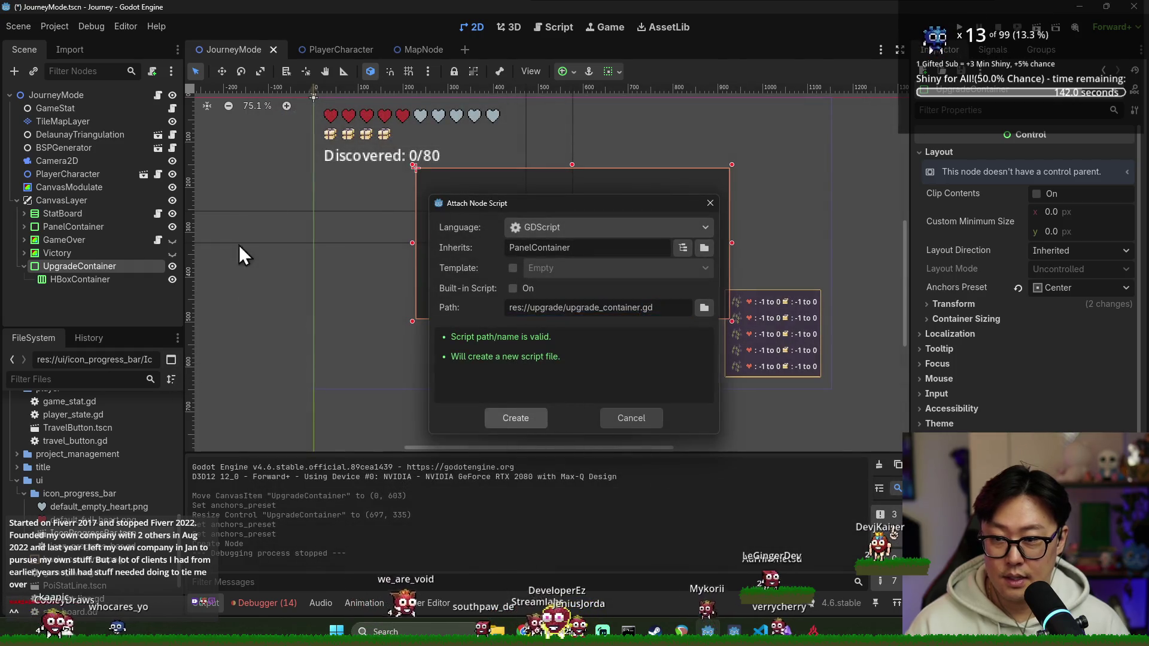
Create upgrade_container.gd declaring class_name UpgradeContainer and save it
key("Return")
type("class_name Upgr")
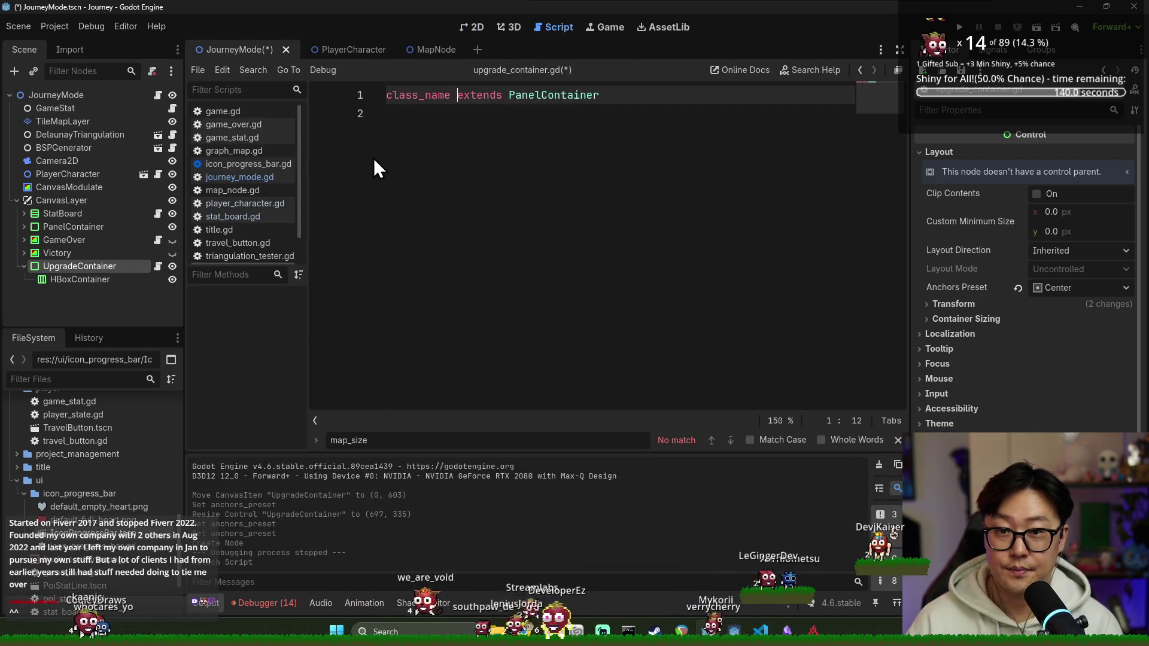
type("adeContainer")
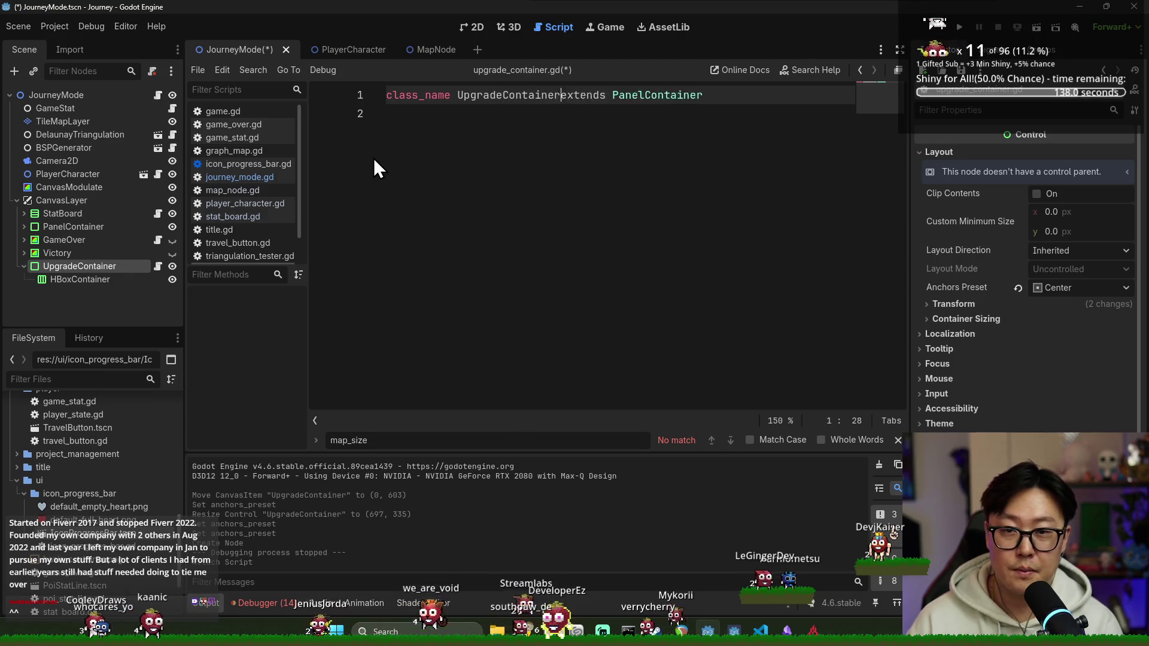
key("ctrl+s")
left_click(718, 141)
key("ctrl+s")
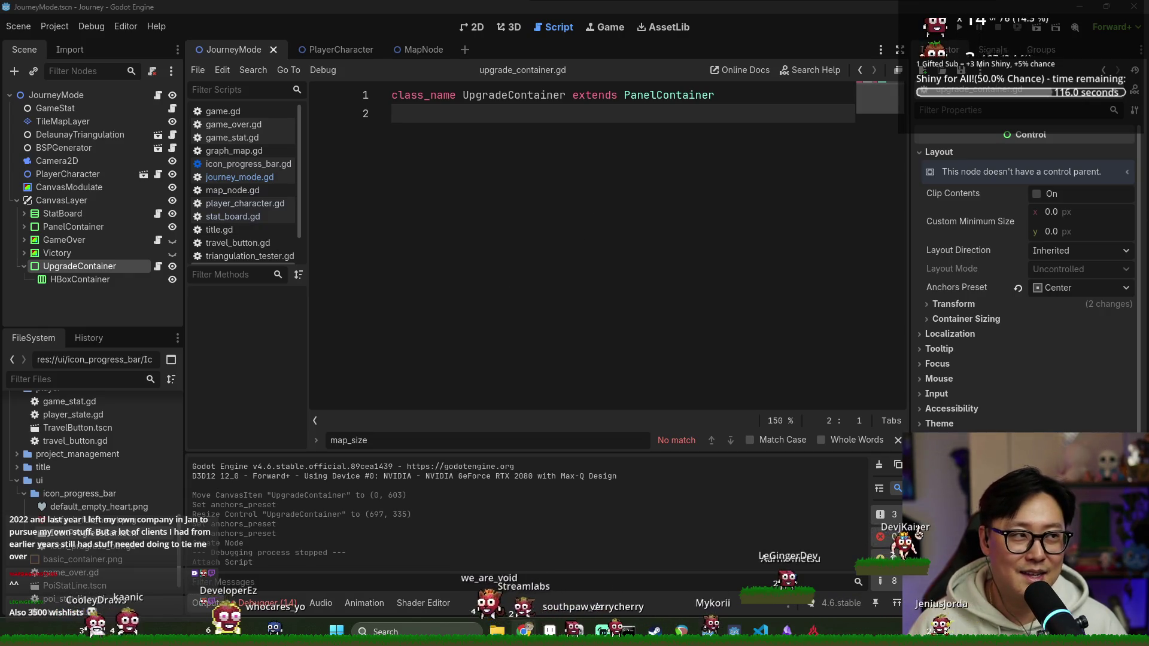
key("Escape")
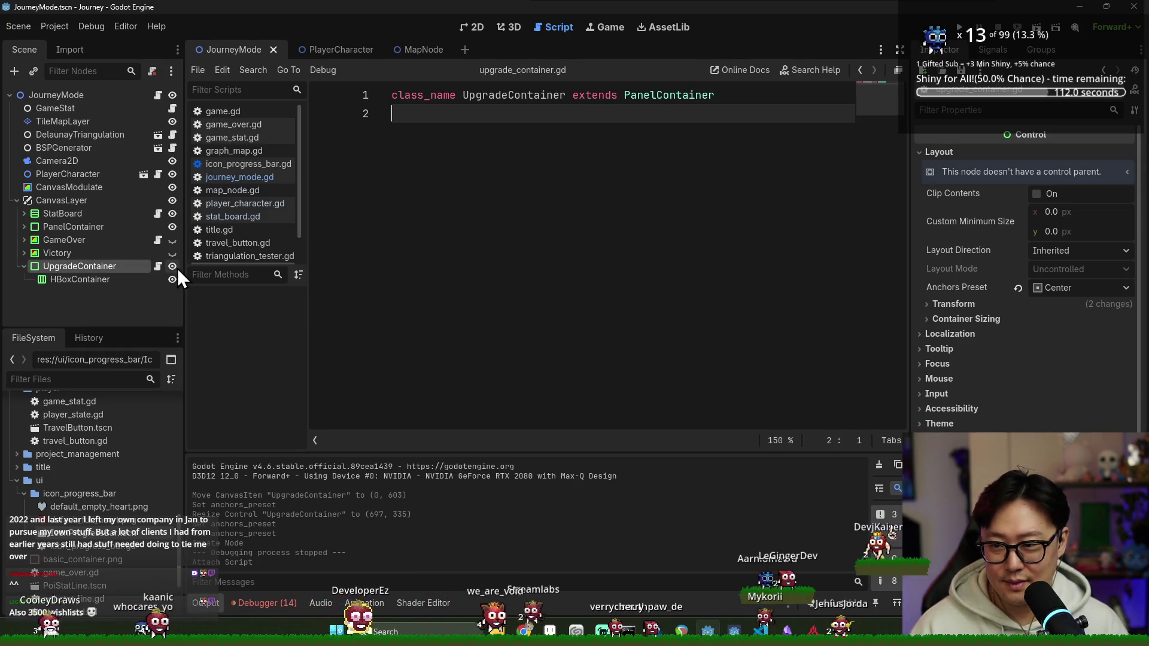
mouse_move(183, 266)
left_mouse_down()
mouse_move(242, 258)
mouse_move(161, 265)
mouse_move(172, 242)
left_mouse_up()
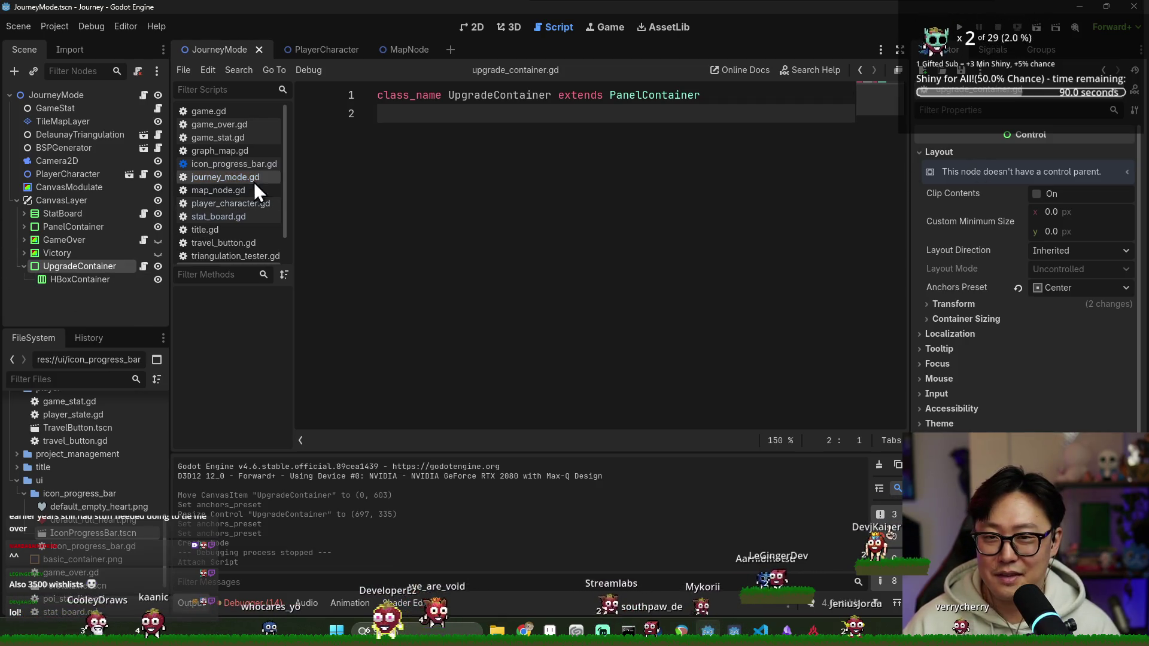
key("ctrl+s")
key("Return")
key("ctrl+s")
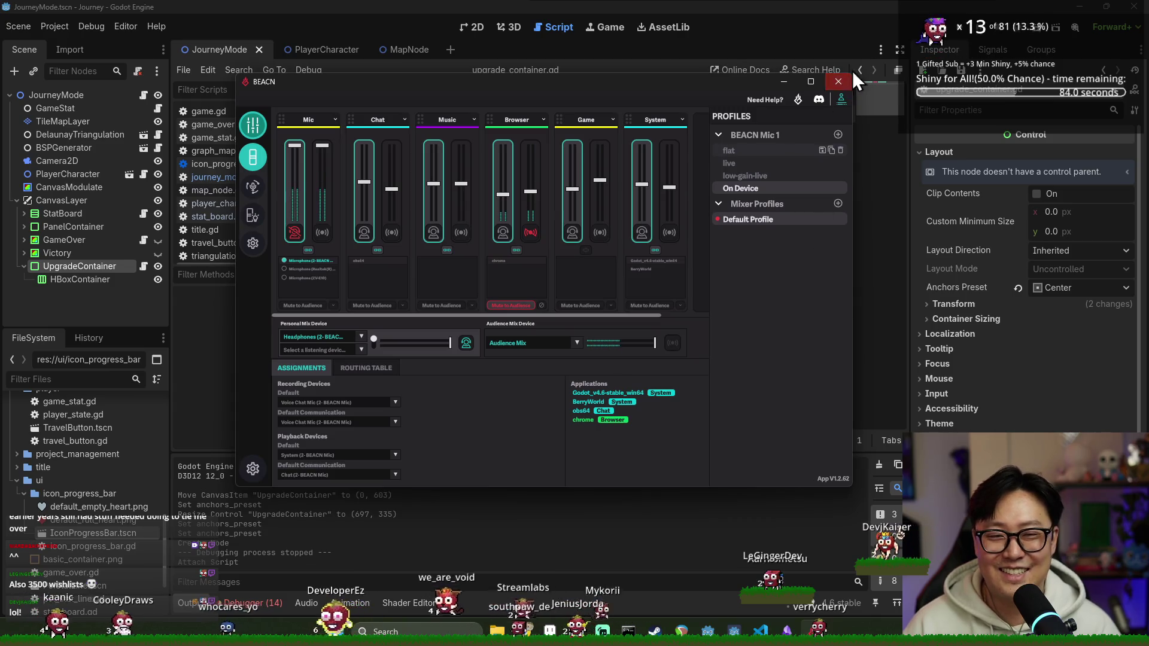
left_click(838, 84)
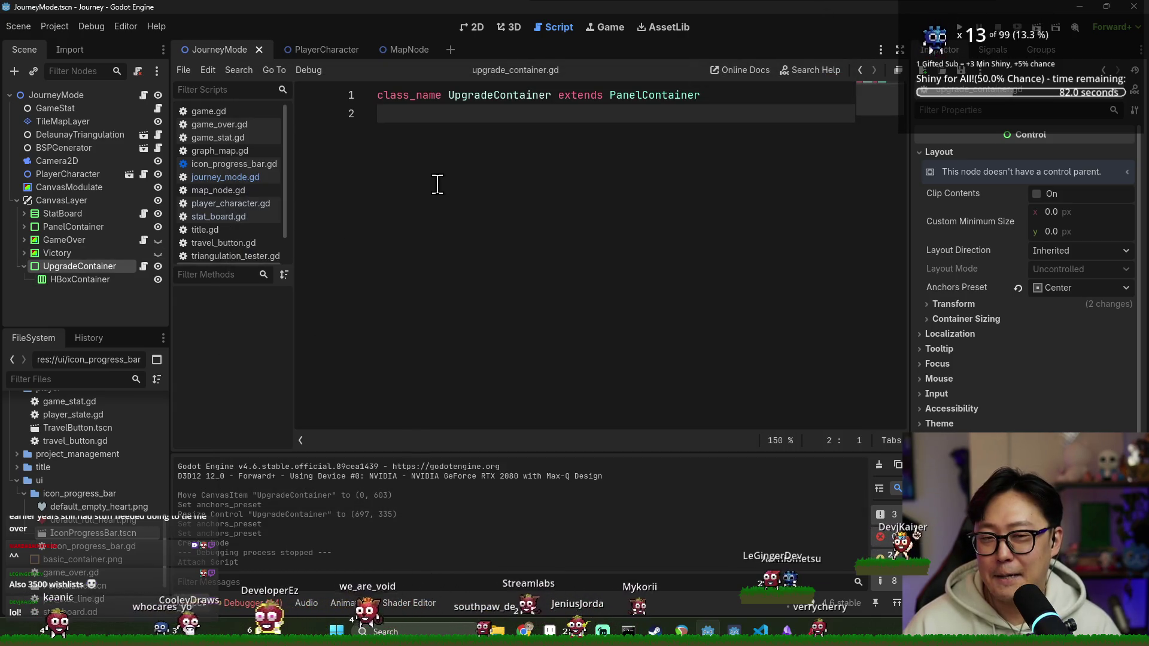
key("Return")
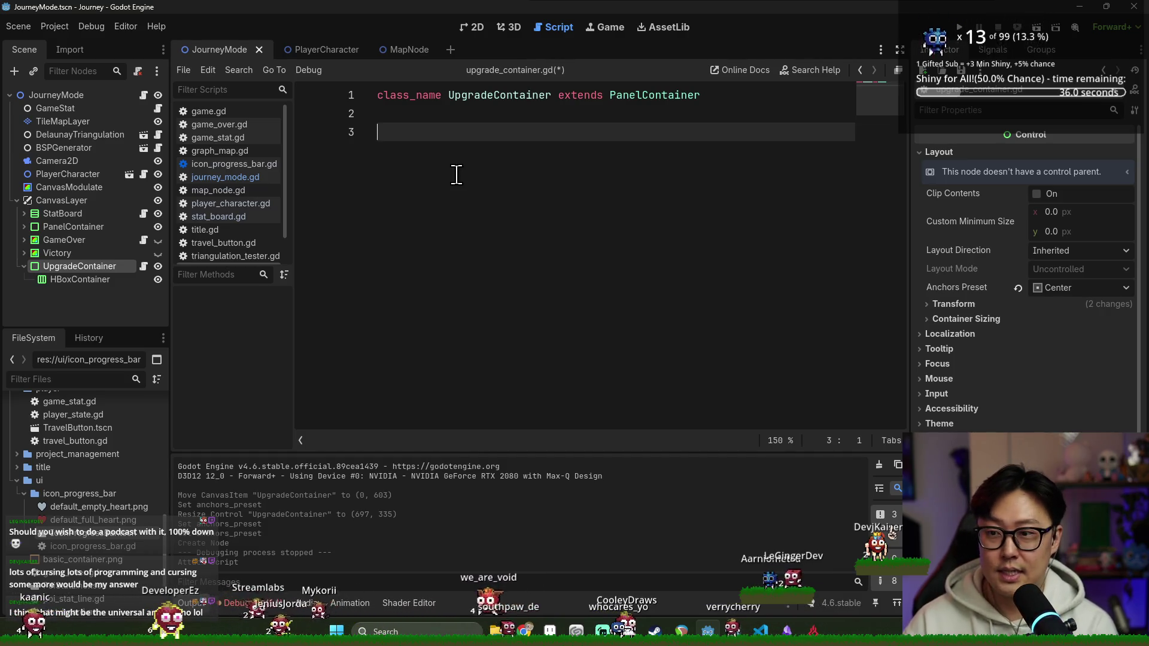
key("BackSpace")
key("ctrl+s")
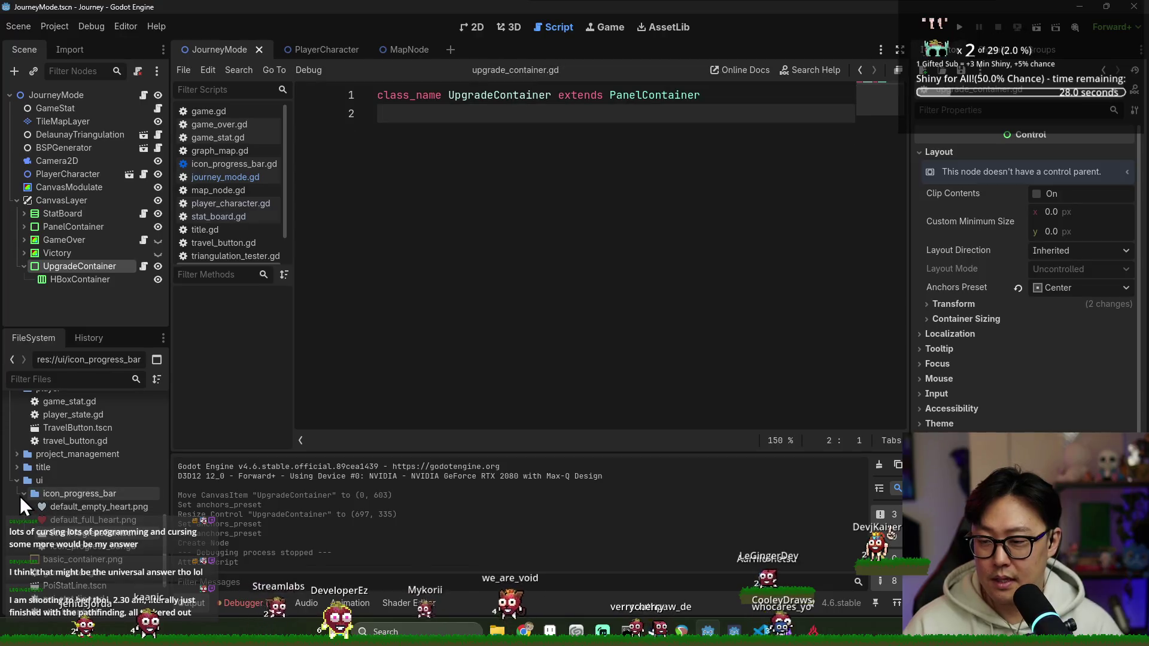
Collapse the graph_map folder in FileSystem and save the scene
scroll(20, 491, "up", 2)
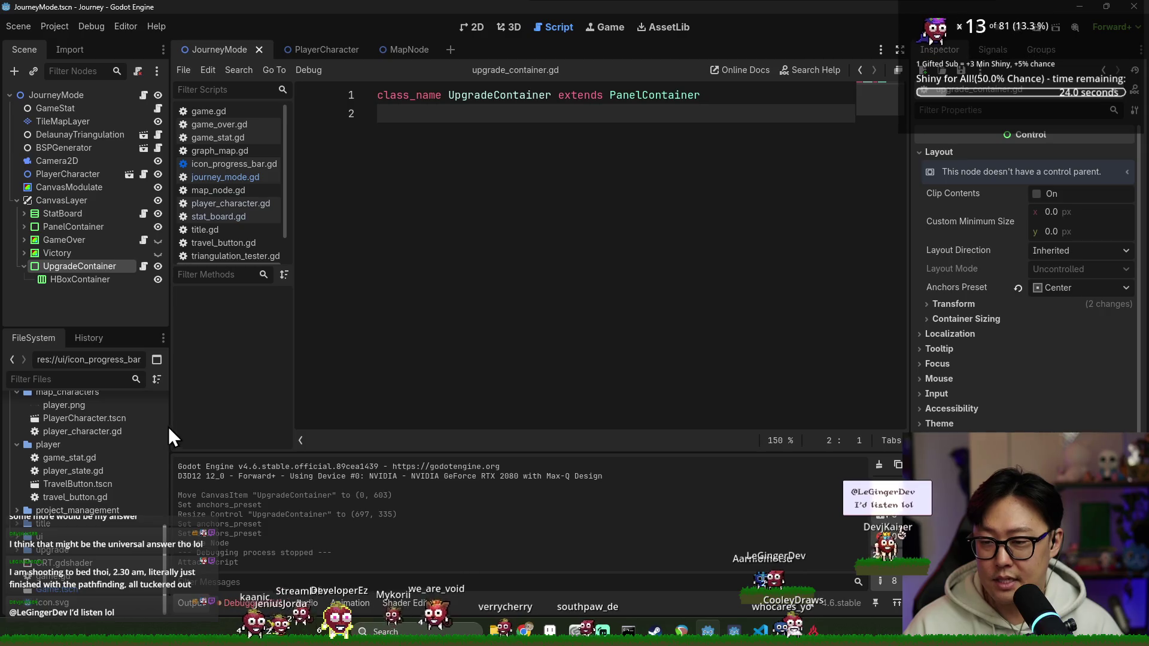
left_click_drag(168, 427, 226, 429)
scroll(74, 461, "up", 4)
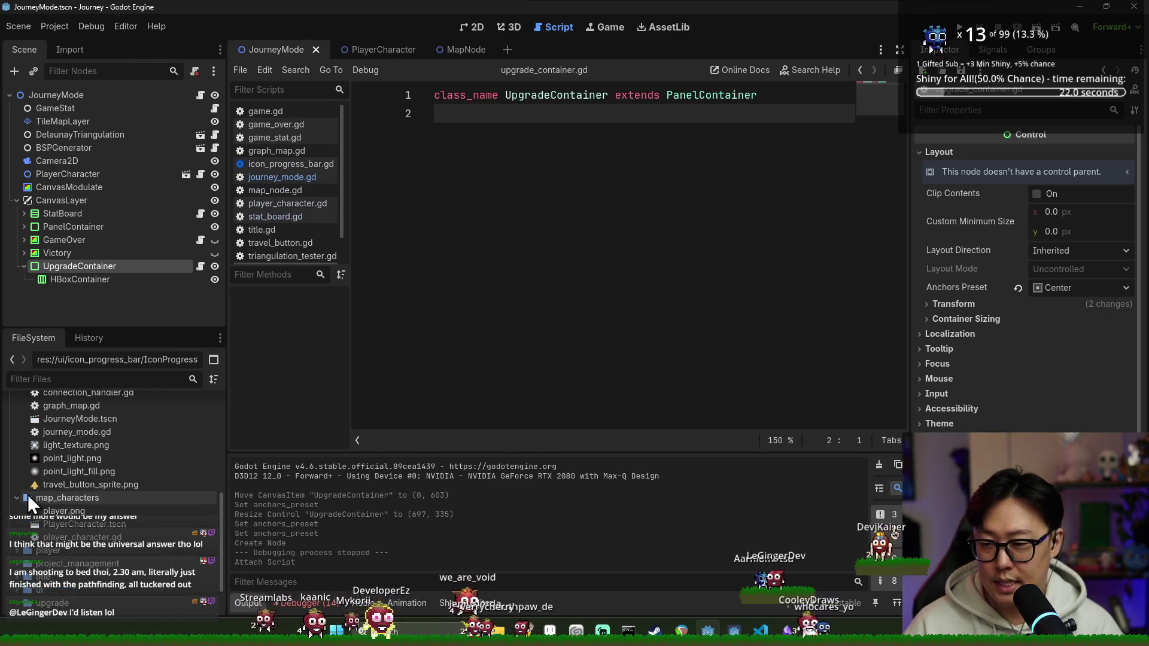
scroll(30, 443, "up", 10)
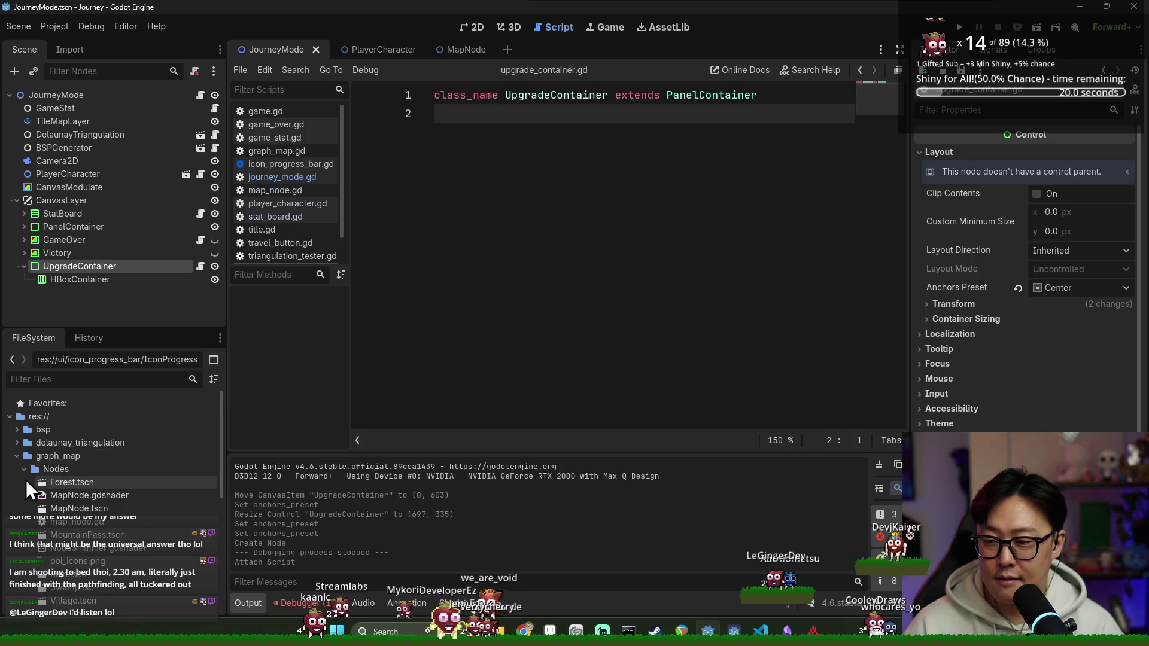
left_click(16, 457)
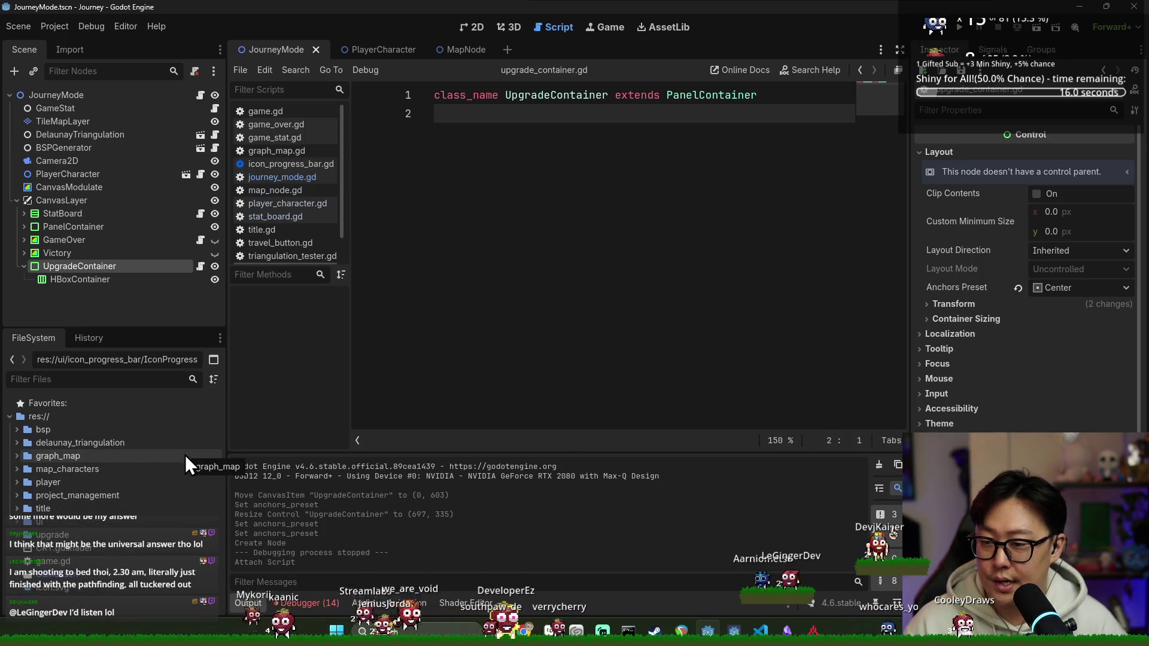
key("ctrl+s")
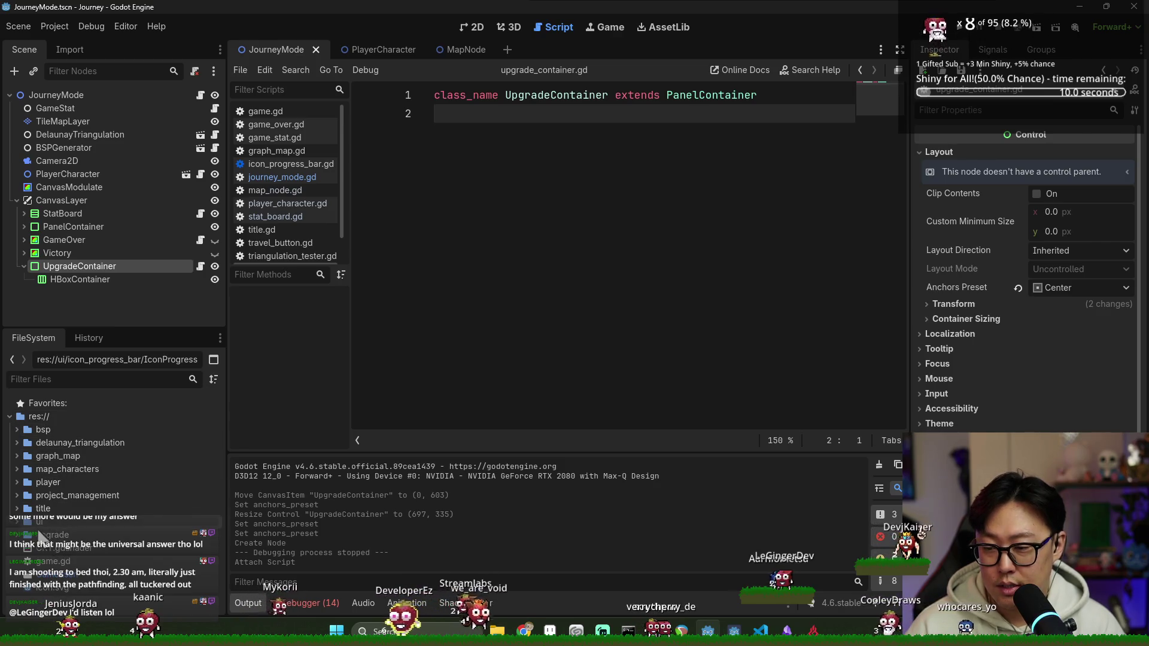
Create upgrade_resource.gd in the upgrade folder and begin changing its base type to Resource
right_click(63, 536)
mouse_move(208, 406)
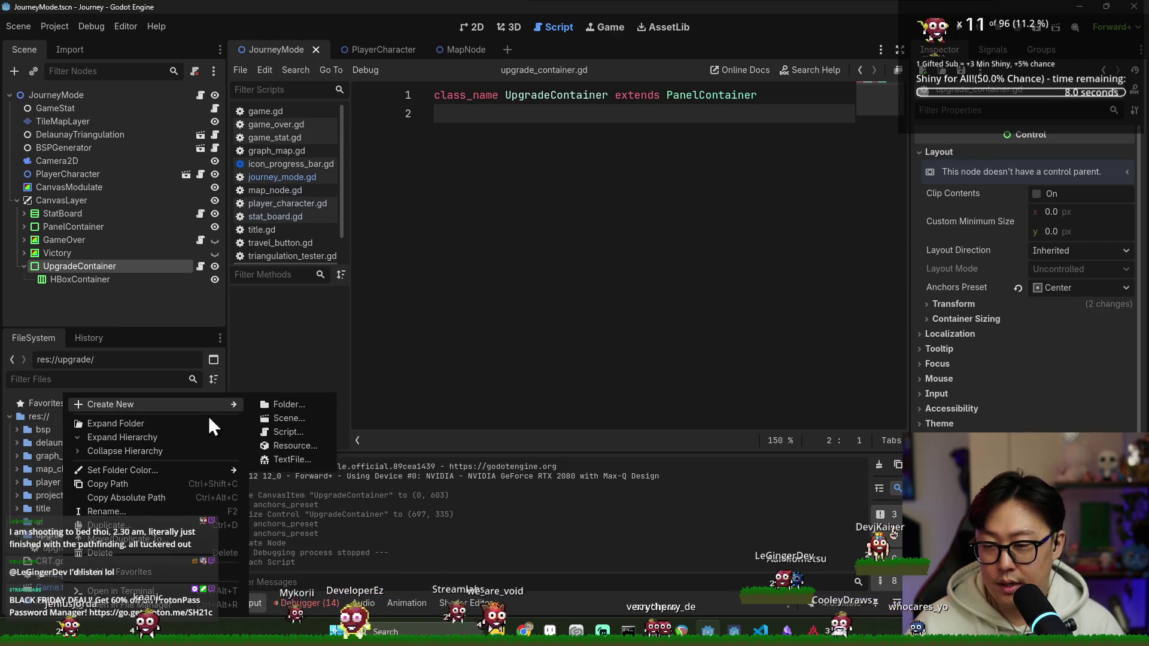
left_click(303, 436)
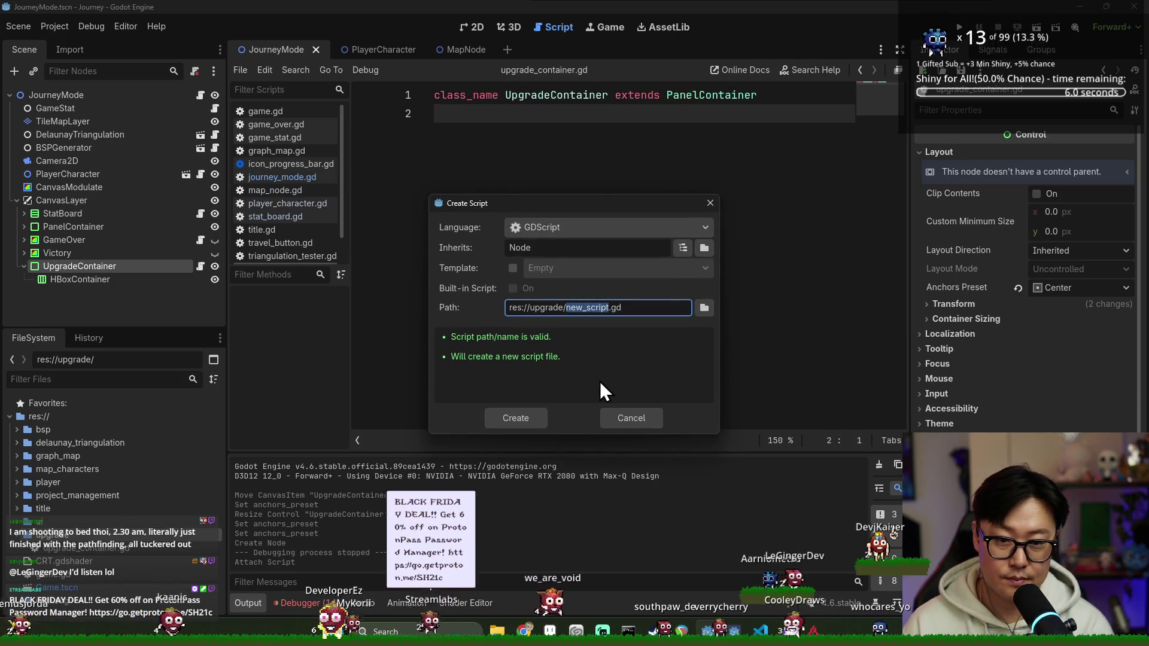
type("upgrade_resource")
key("Return")
double_click(494, 95)
type("Resrouce")
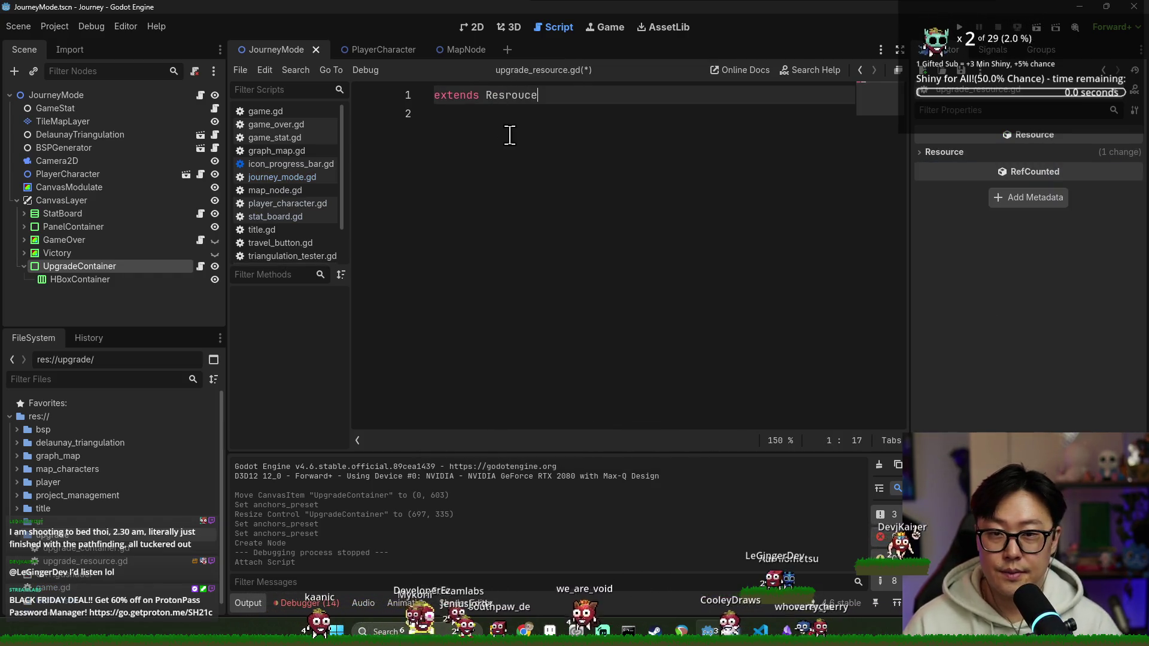
Declare class_name UpgradeResource extending Resource and export an upgrade_name: String field
double_click(531, 96)
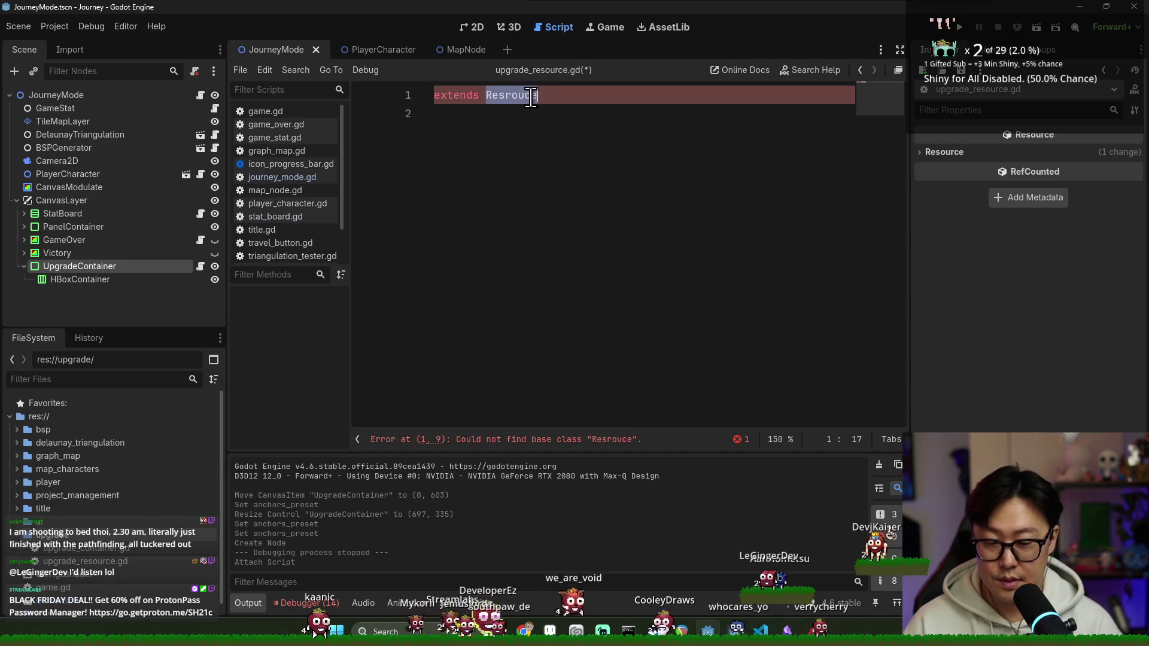
key("Home")
type("c")
type(" UpgradeR")
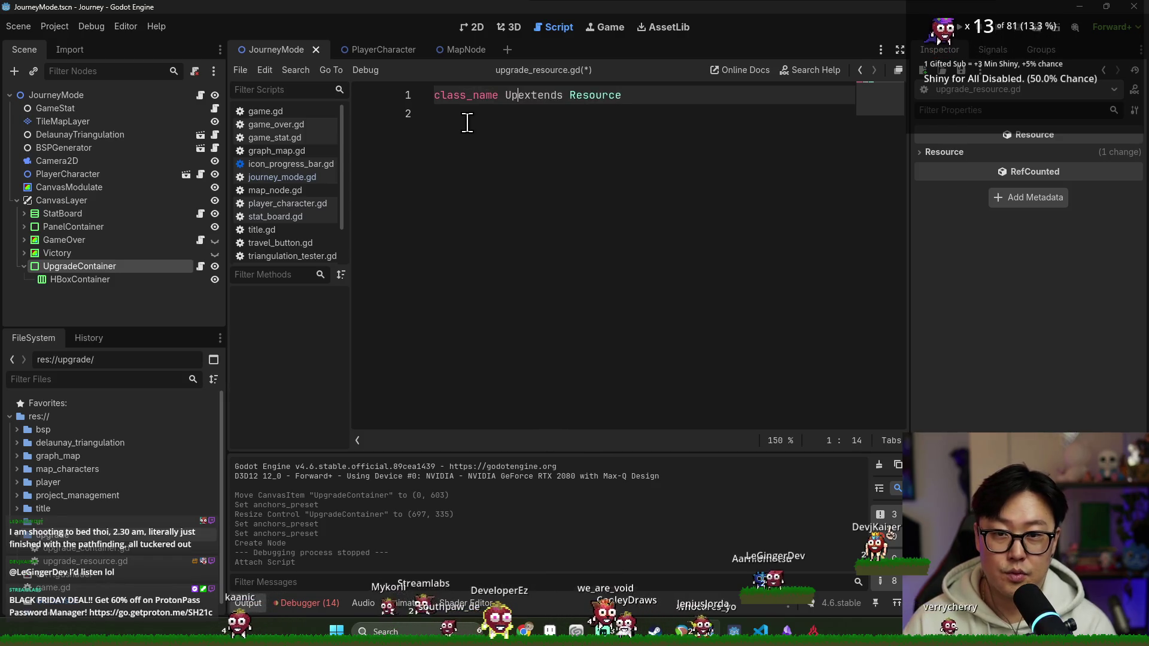
type("ce")
key("ctrl+s")
key("Down")
key("Return")
key("Return")
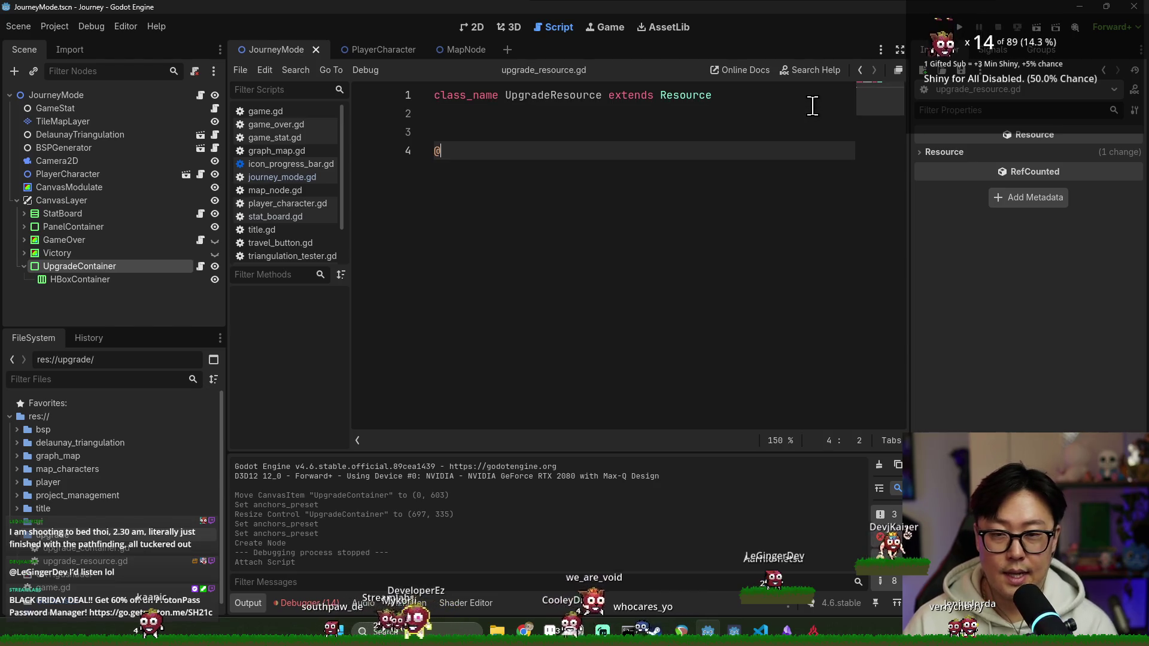
type("export var upgrade")
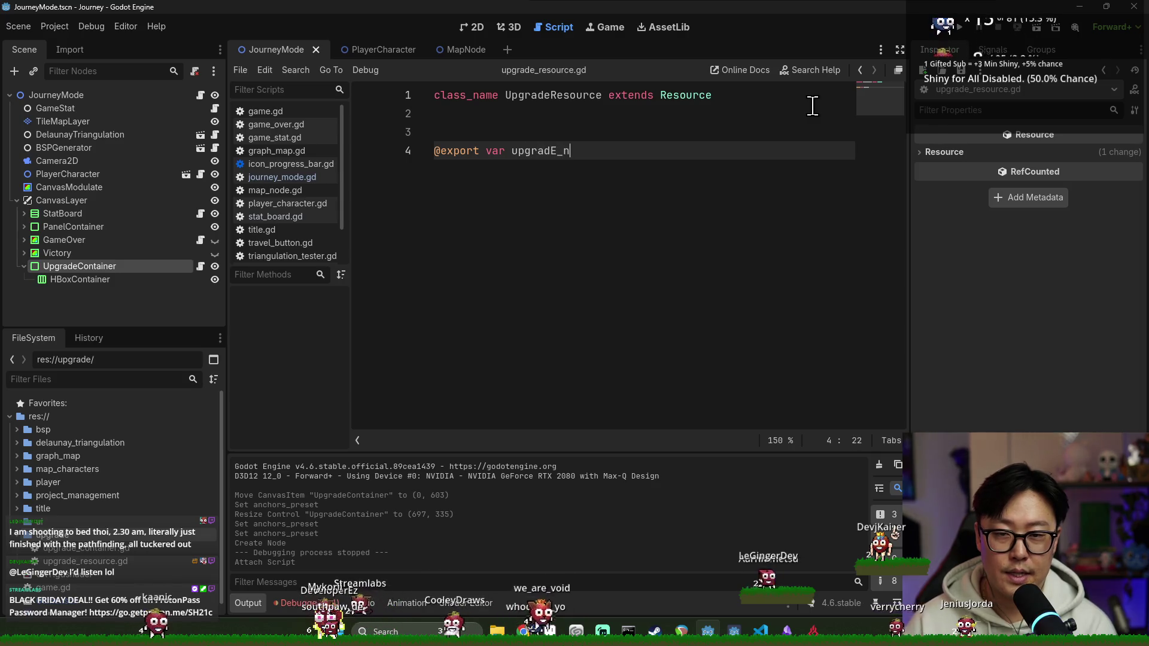
type("_name: String")
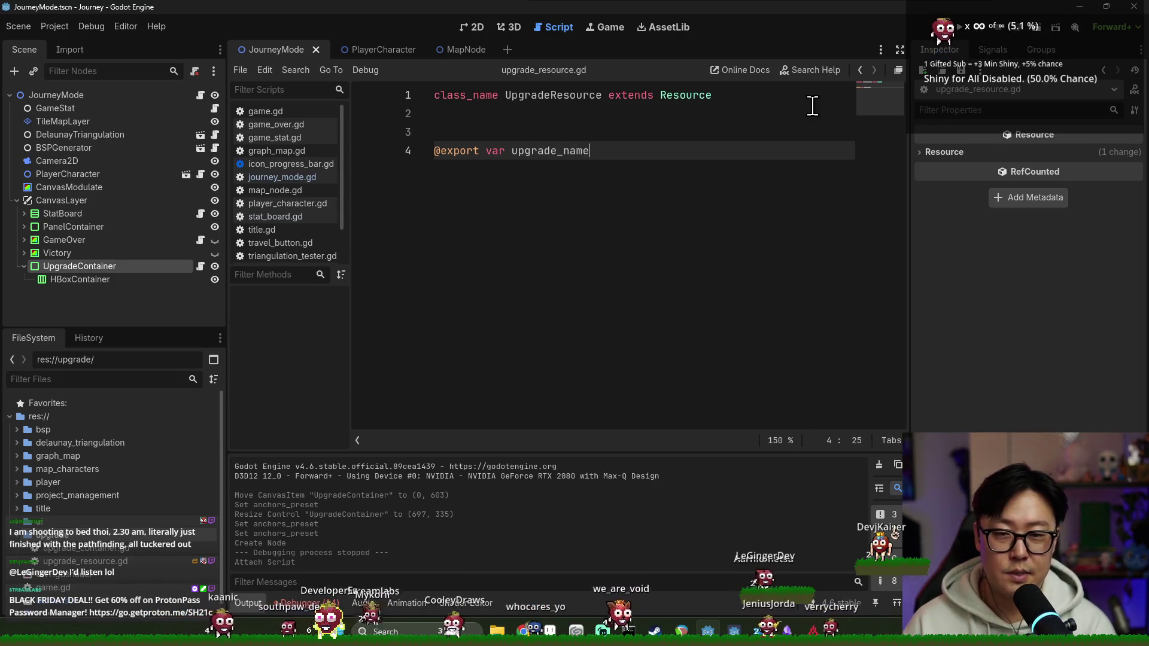
key("Return")
type("@export var upgrade_description: String")
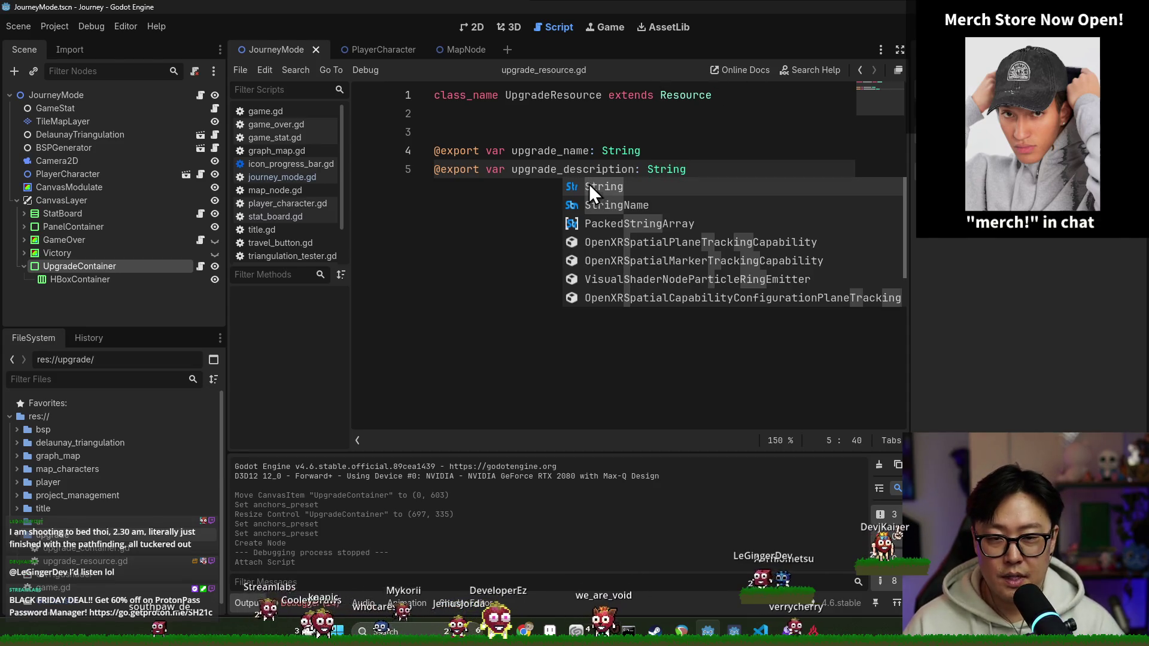
left_click(480, 170)
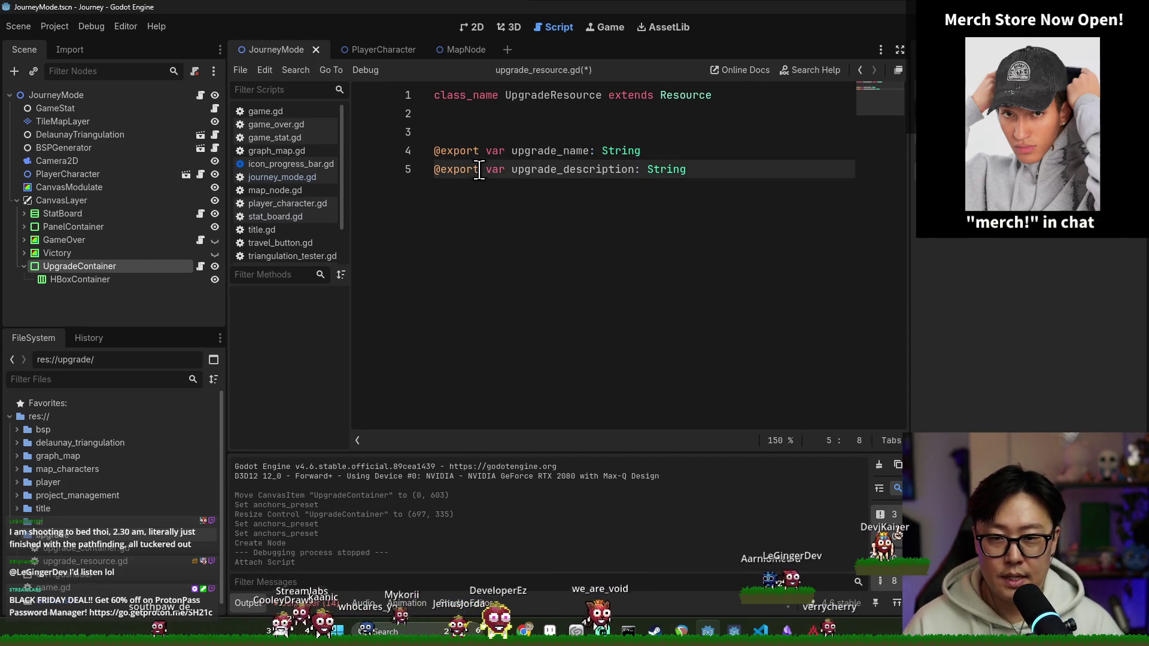
type("ge")
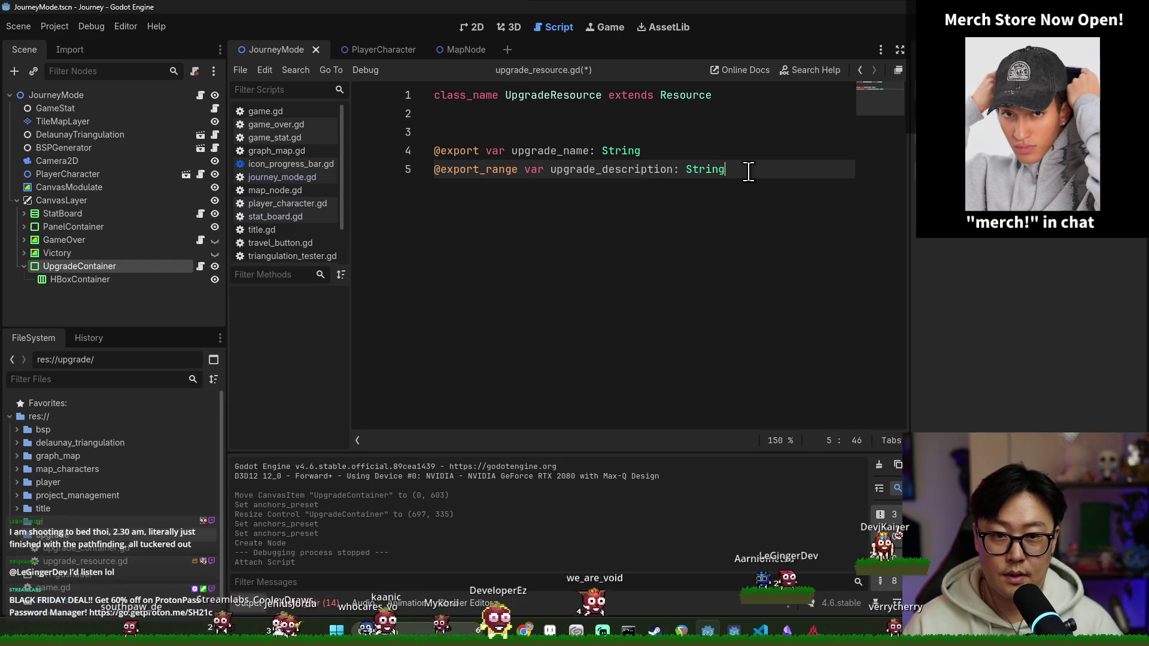
key("Return")
key("Return")
key("BackSpace")
left_click(489, 169)
key("ctrl+s")
double_click(489, 170)
type("ex")
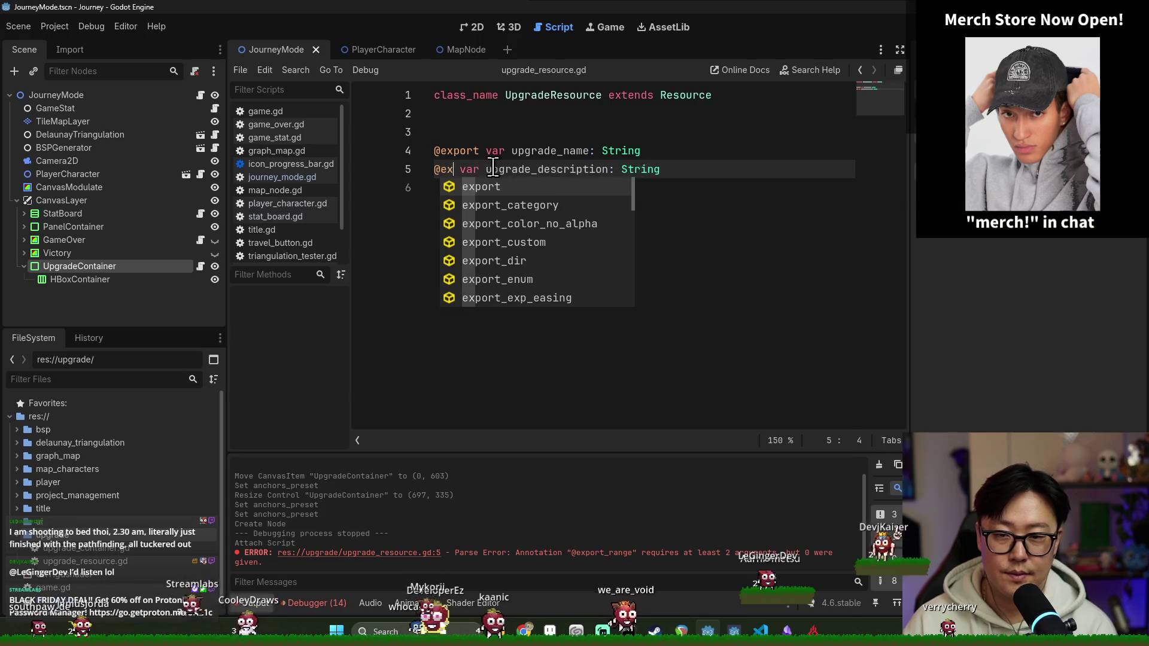
type("port_mu")
key("Return")
left_click(564, 179)
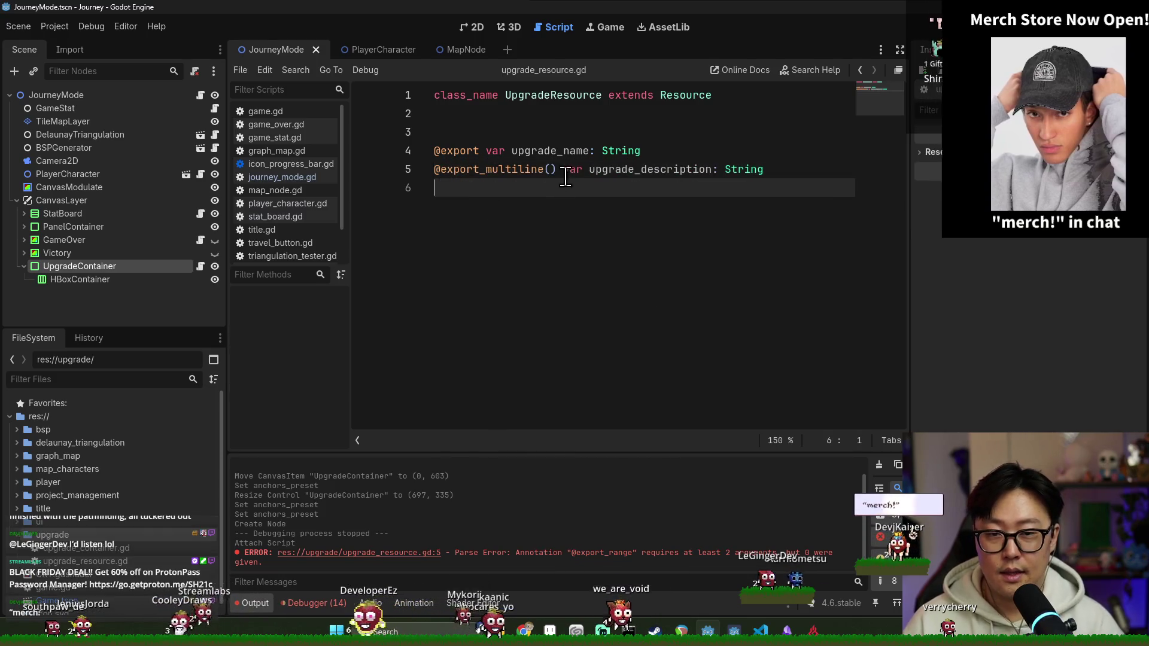
left_click(557, 170)
key("BackSpace")
key("BackSpace")
left_click(600, 190)
Export an upgrade_type field typed as UpgradeType
type("@")
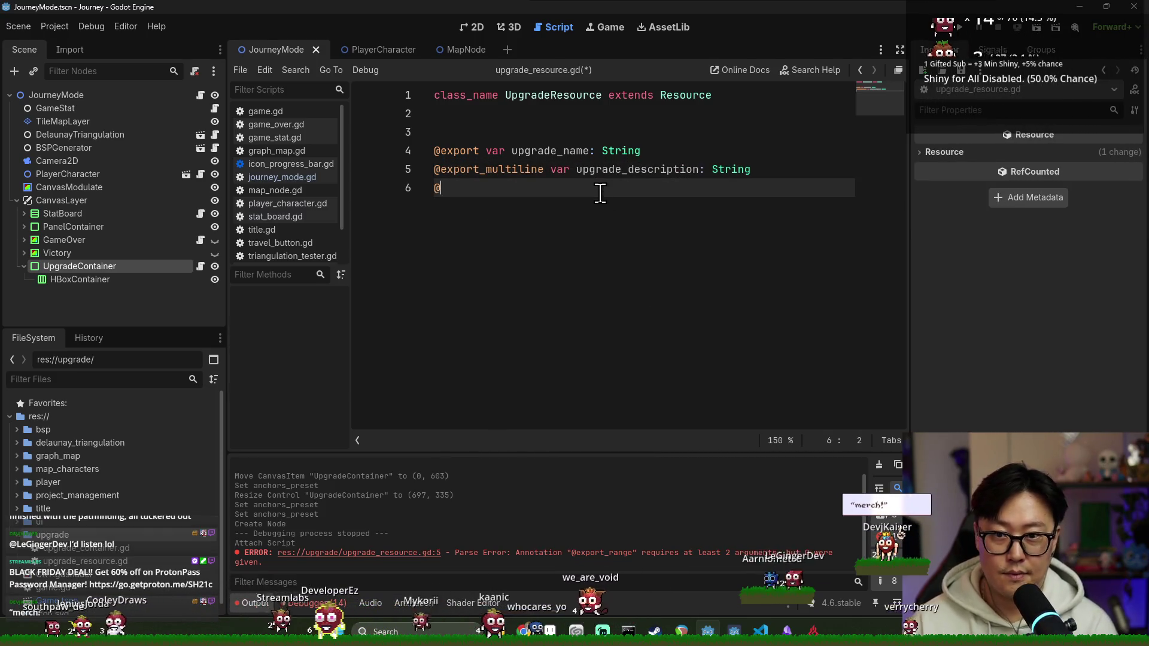
type("export var upgrade_")
type("type: U")
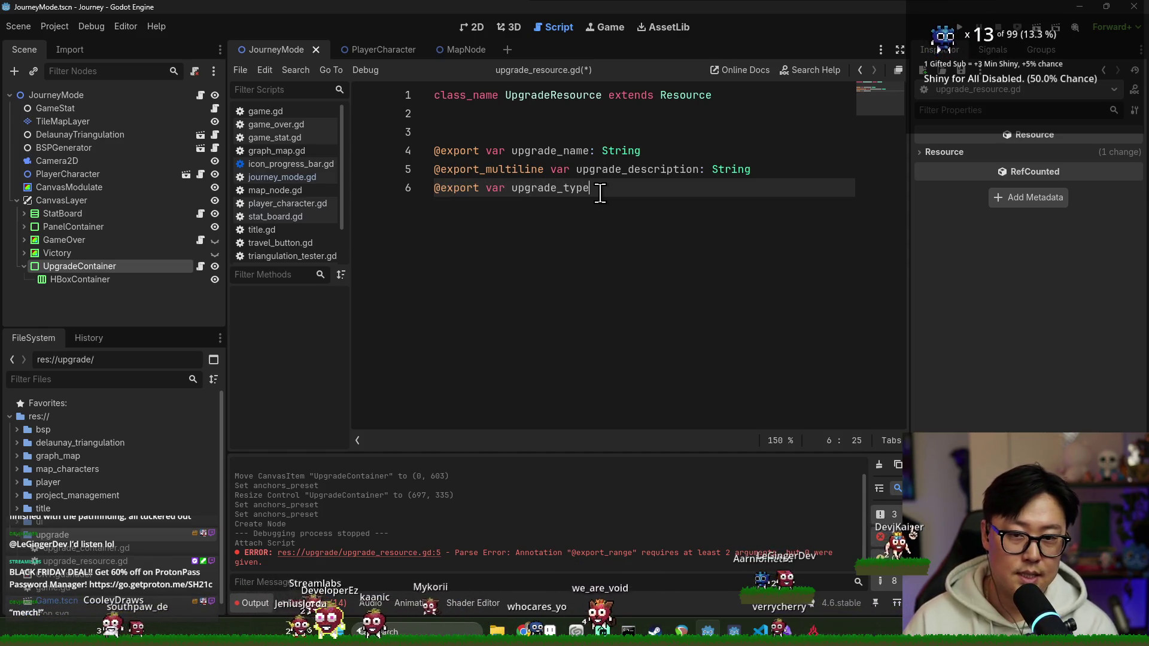
type("pgradeType")
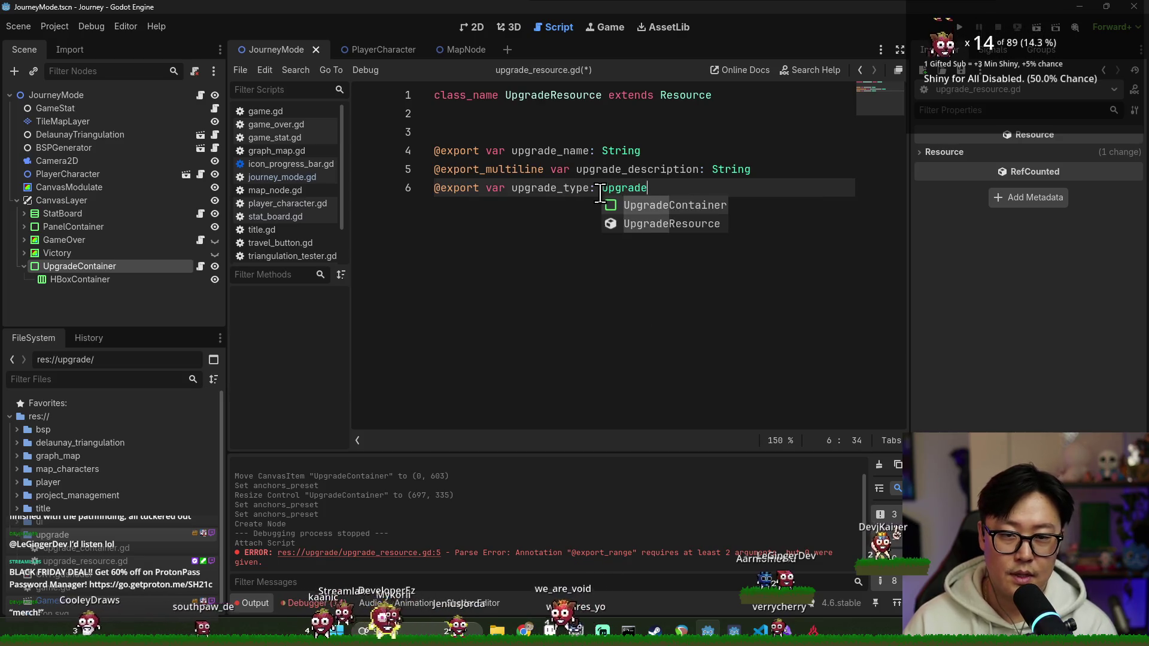
left_click(601, 194)
key("ctrl+s")
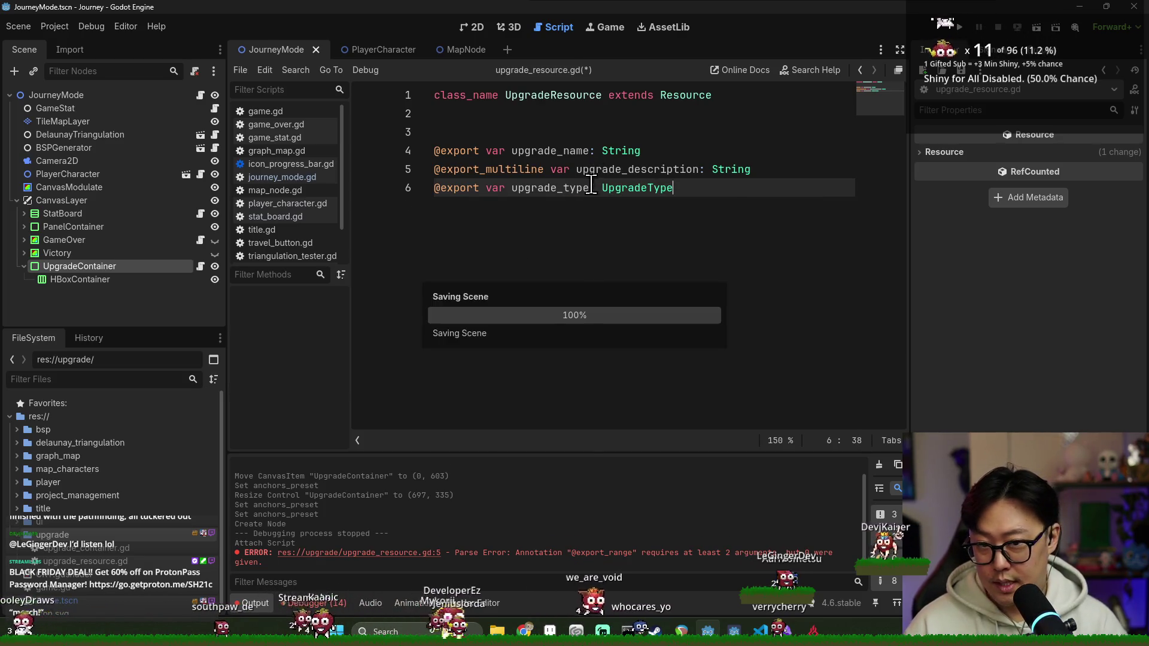
type("Global")
key("shift+Left")
key("shift+Left")
key("shift+Left")
key("BackSpace")
Begin an enum declaration below the exported fields
left_click(727, 194)
key("Return")
key("Return")
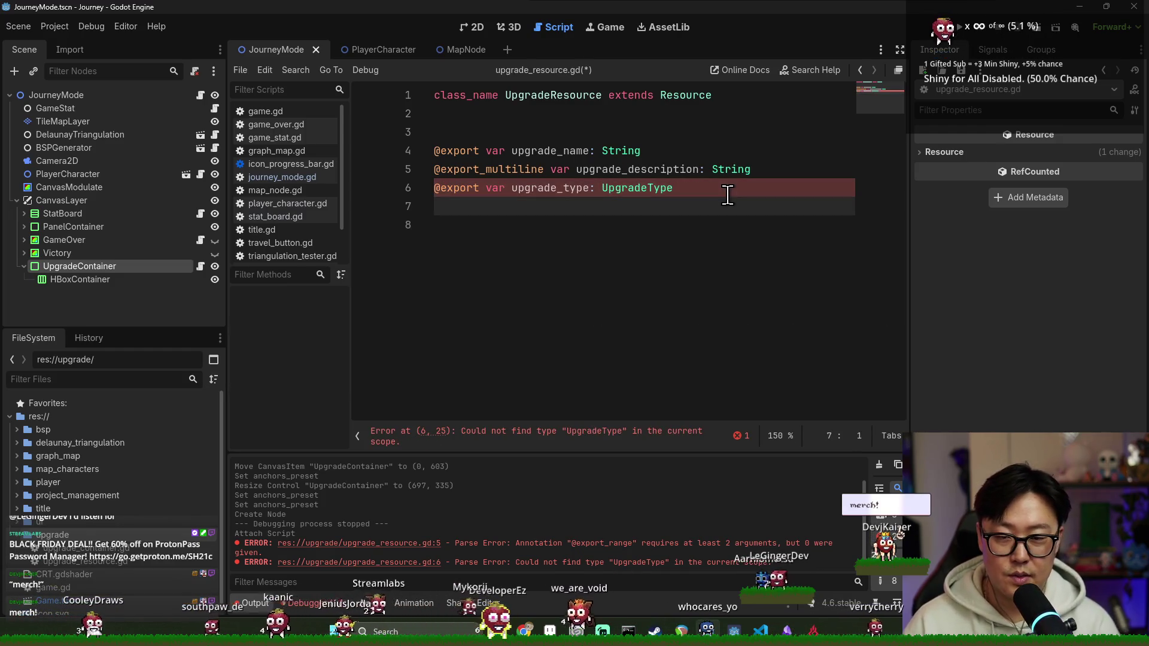
key("BackSpace")
key("BackSpace")
type("enum U")
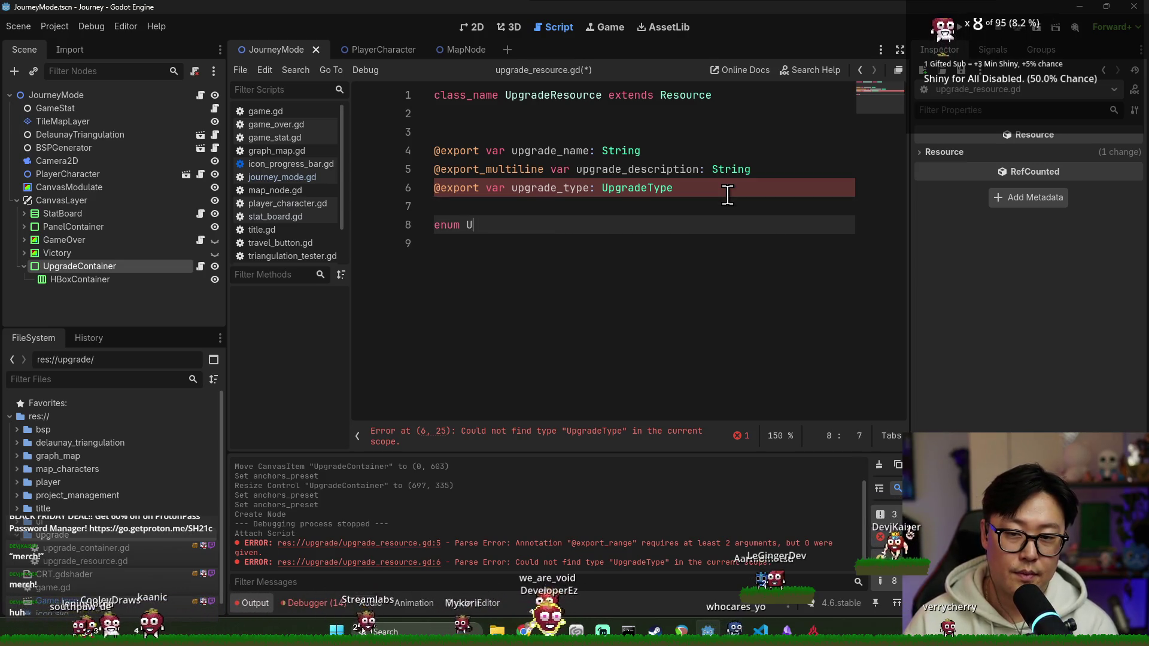
type("pgradeTypo")
Complete an empty enum UpgradeType { } block and save the script
key("BackSpace")
type("e {")
key("Return")
key("ctrl+s")
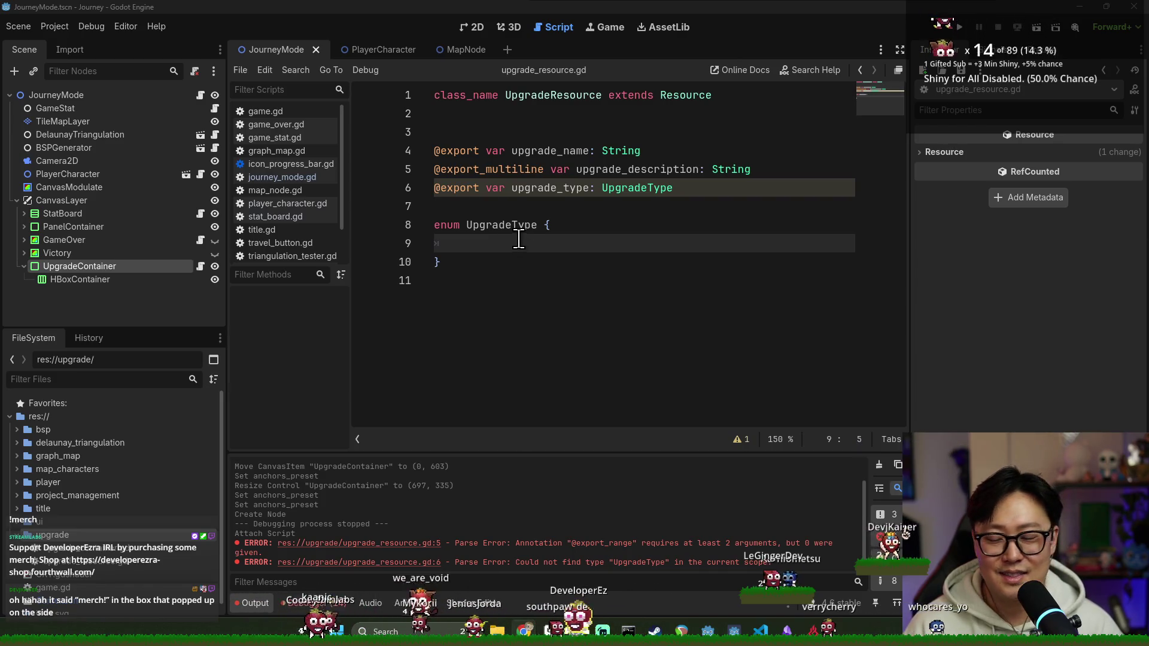
key("alt+Tab")
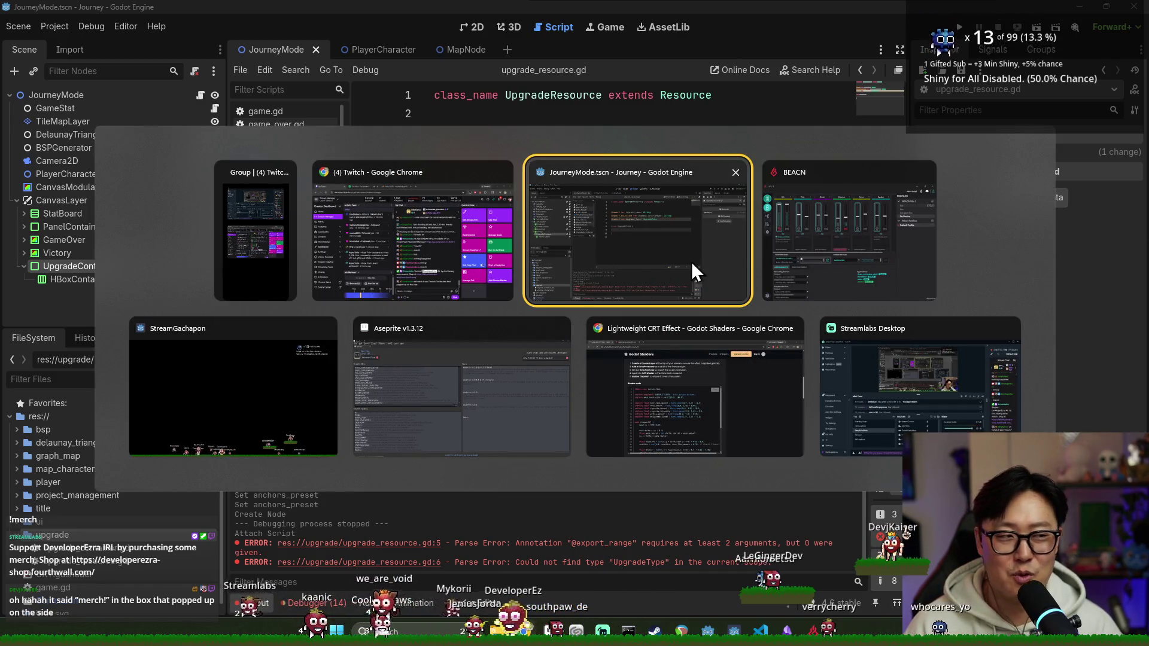
left_click(591, 253)
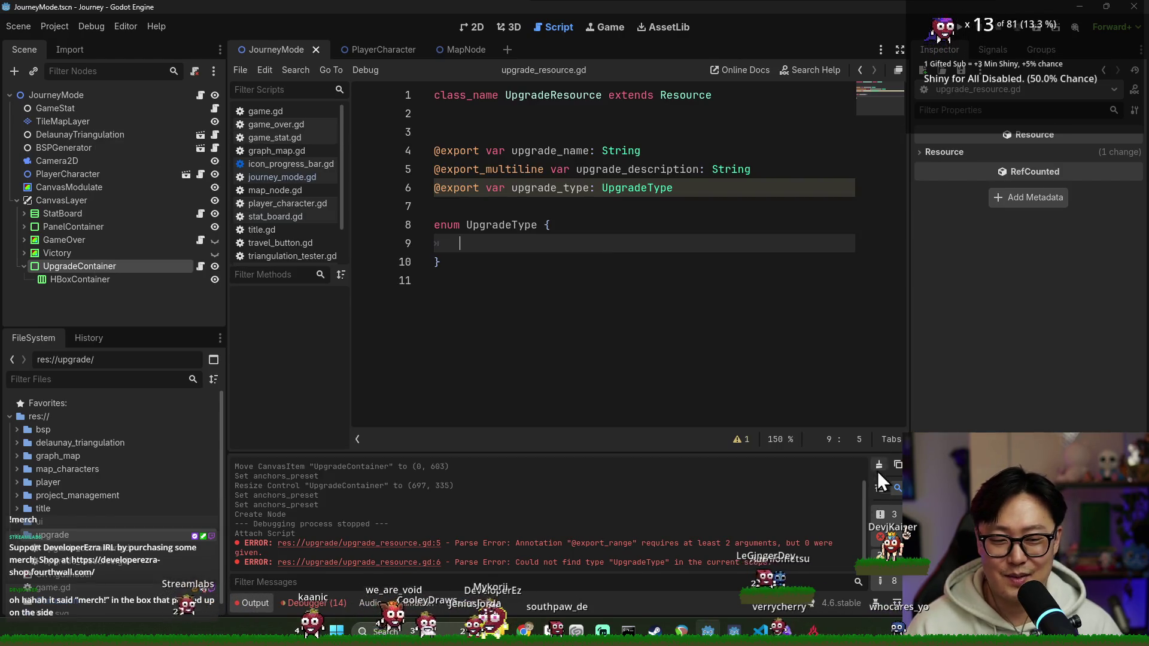
left_click(563, 188)
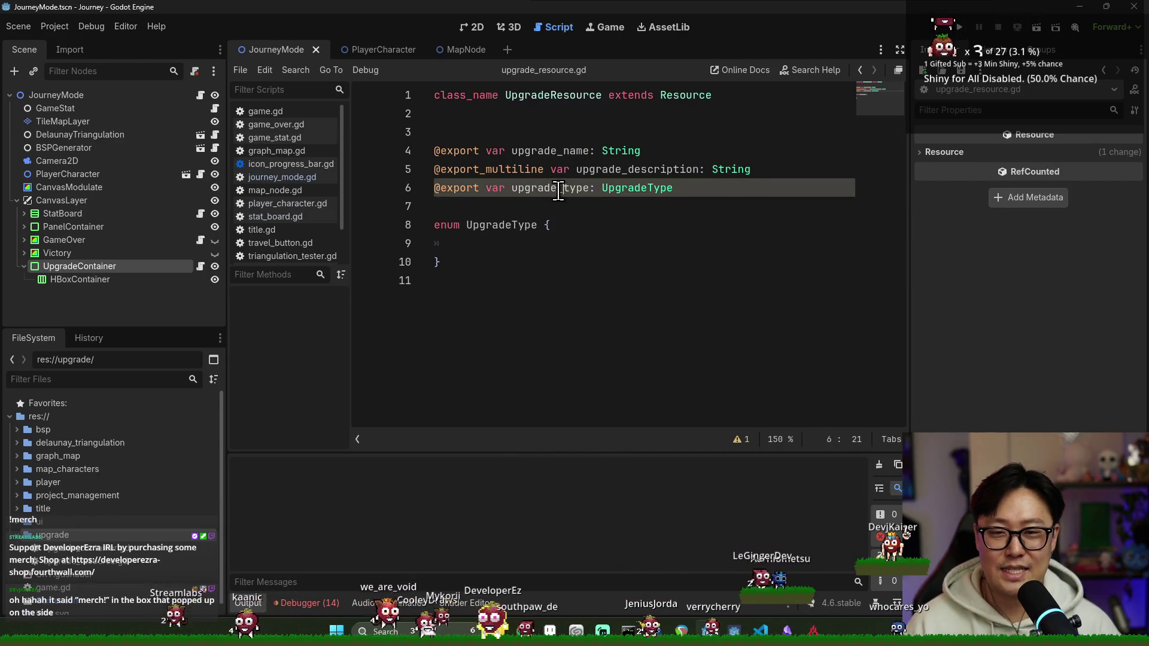
left_click(583, 244)
key("ctrl+s")
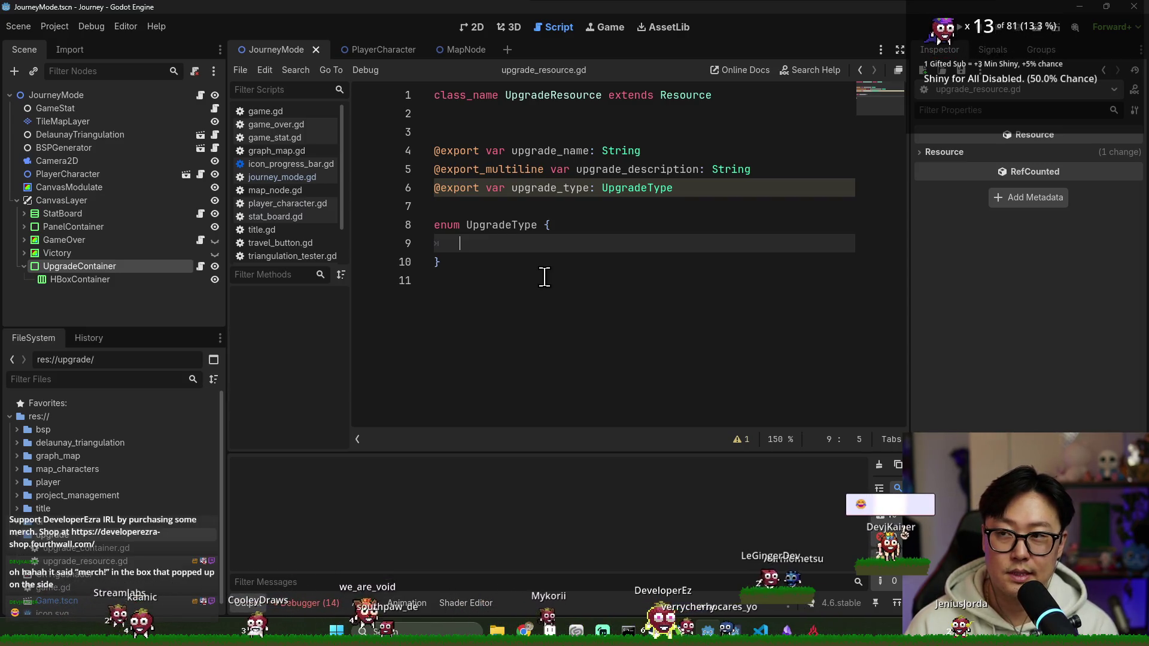
Add enum entries MAX_HEALTH, FOREST_FORAGER, MOUNTAIN_CLIMBER and SWAMP_DIVER
type("AX_HEALTH")
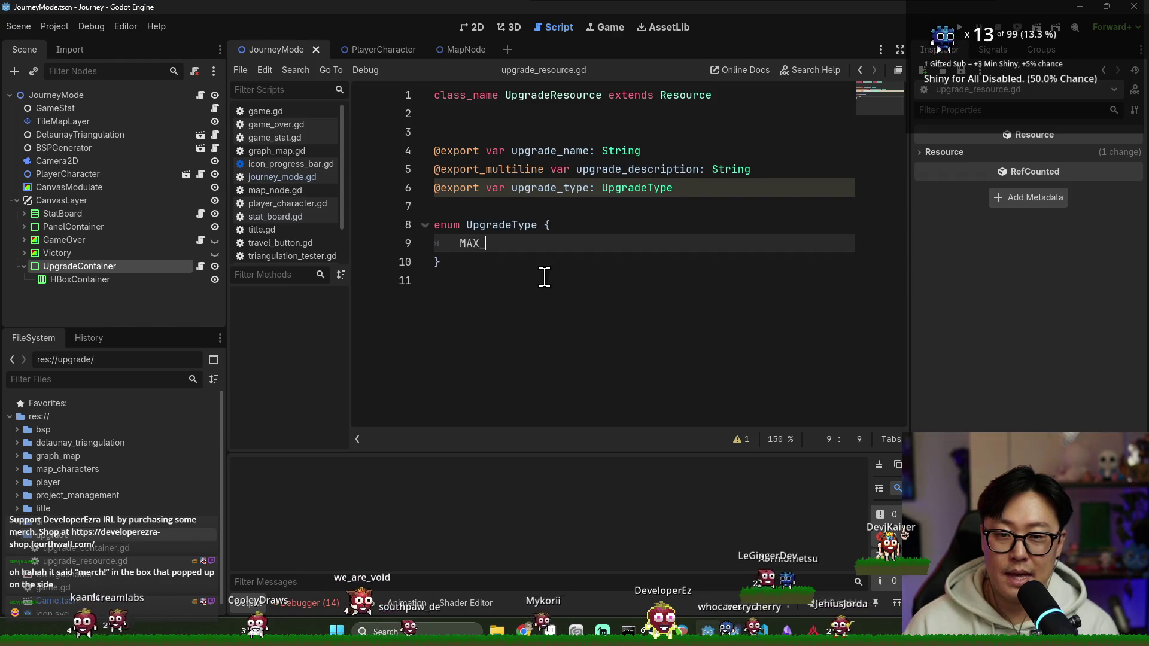
type(",")
key("Return")
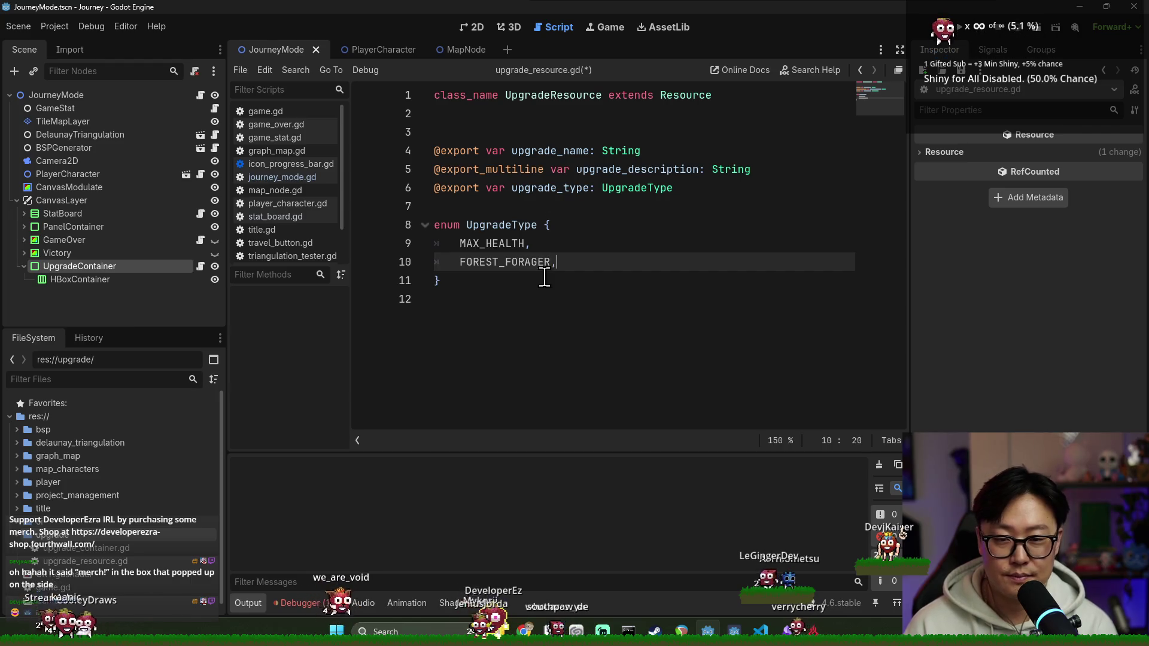
key("Return")
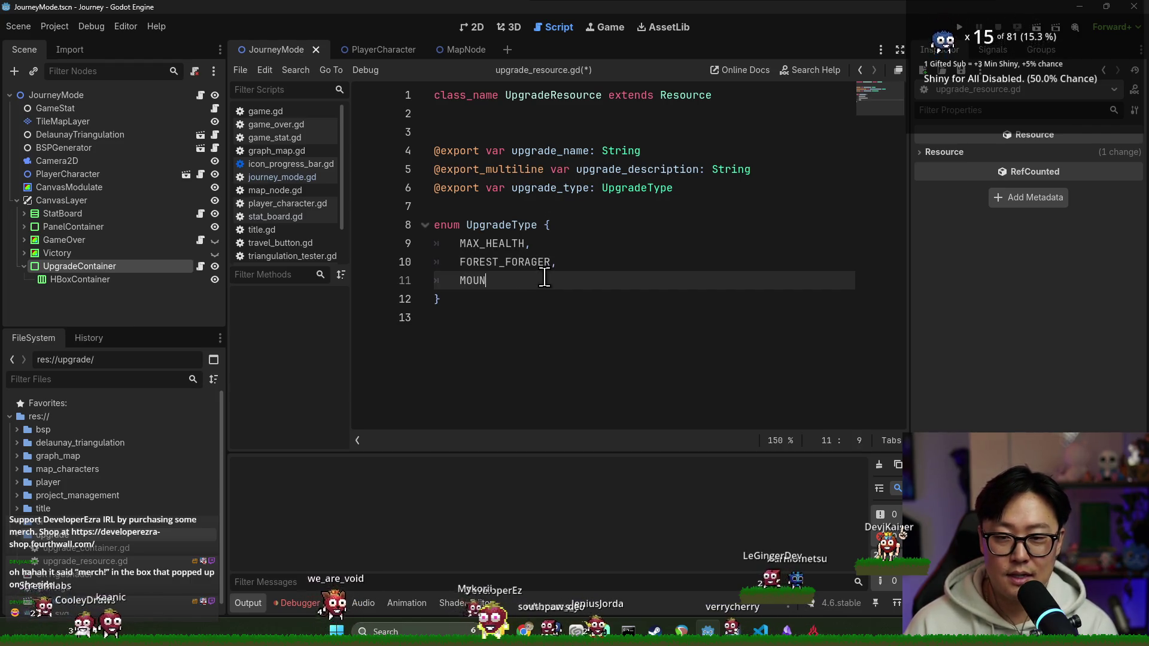
type("CLIMBER,")
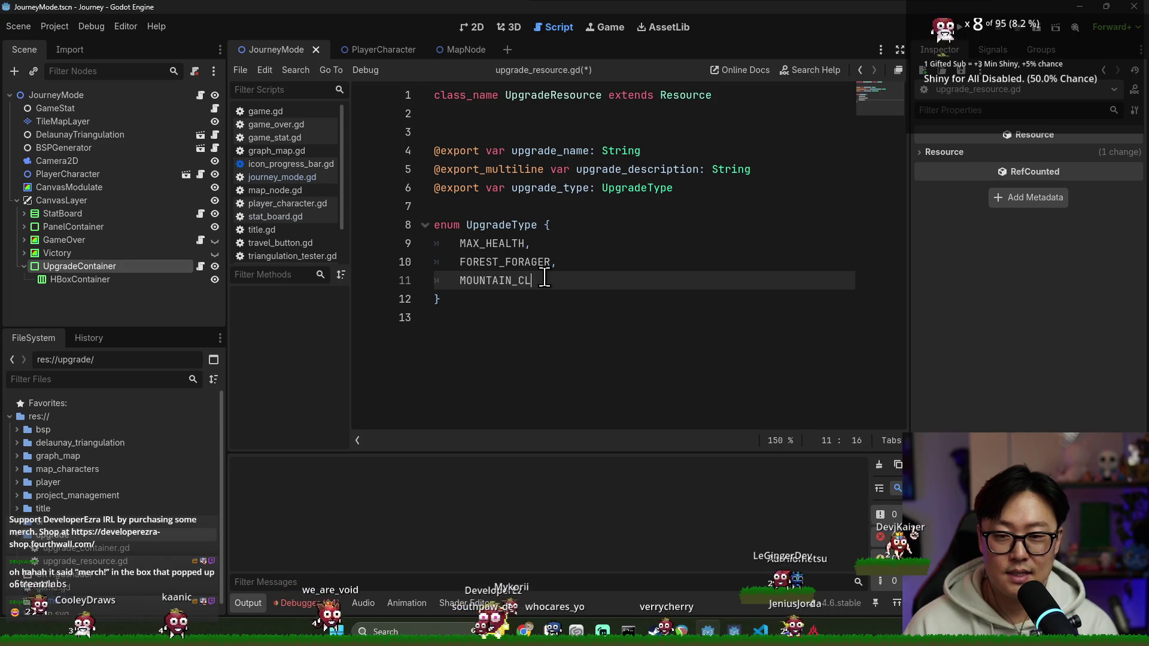
key("Return")
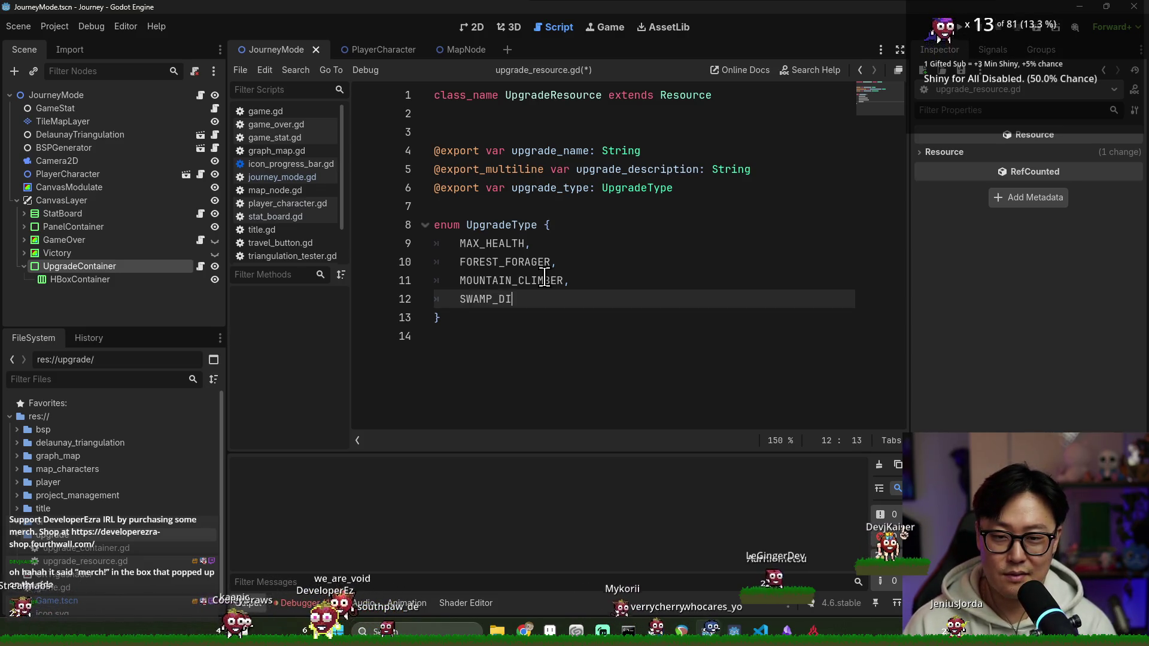
type(",")
key("Return")
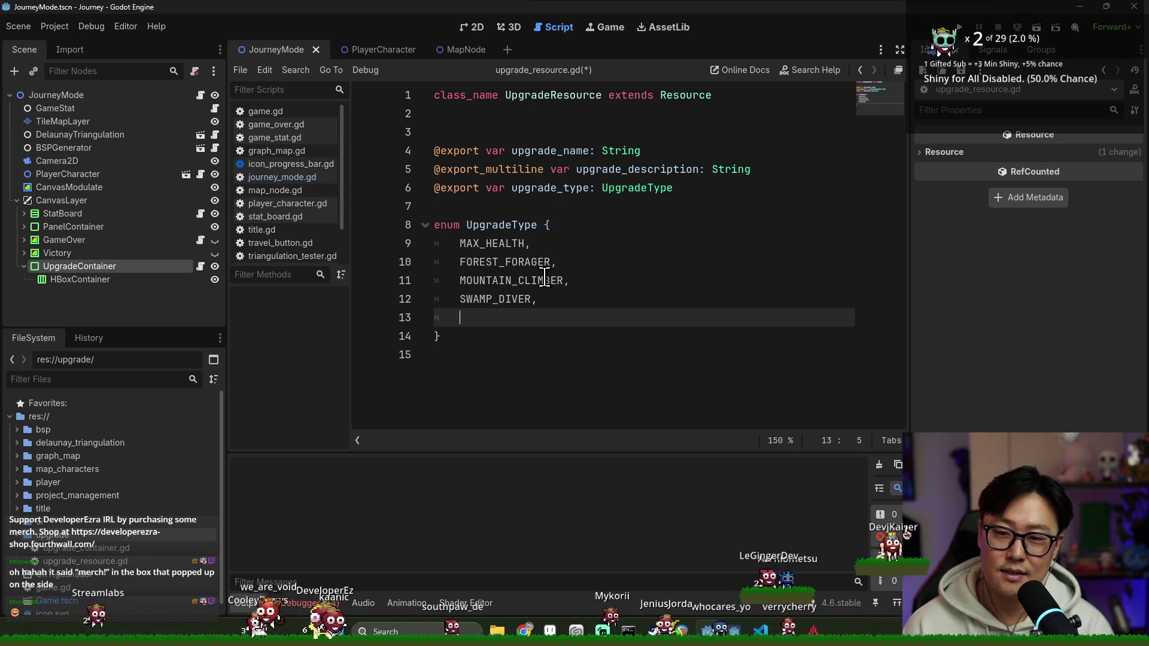
Add VILLAGE_FAVORITE and AUTOPHAGY to the enum, fixing the AUTOPHAGE typo
type("VILL")
key("BackSpace")
key("BackSpace")
key("BackSpace")
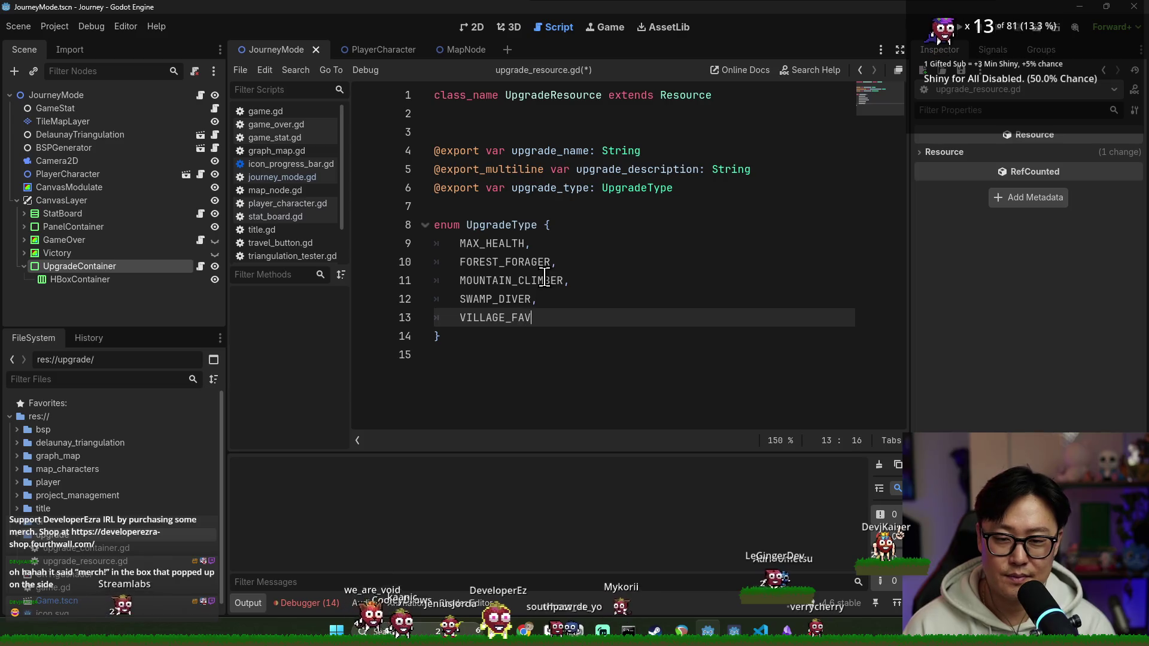
key("Return")
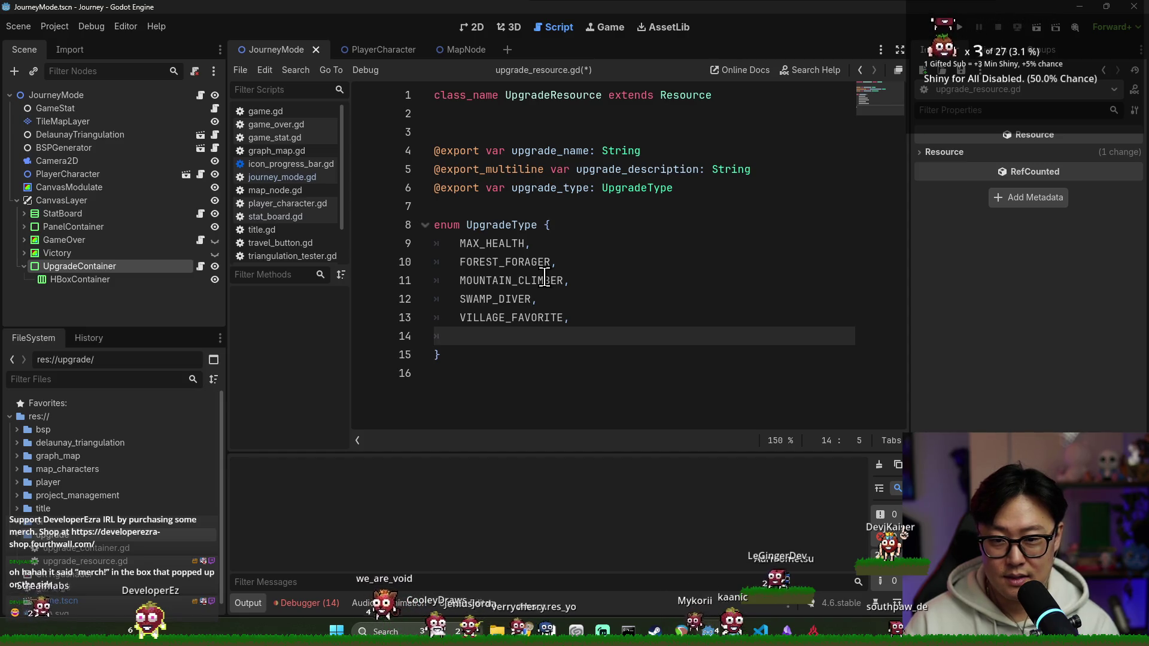
type("PHAGE")
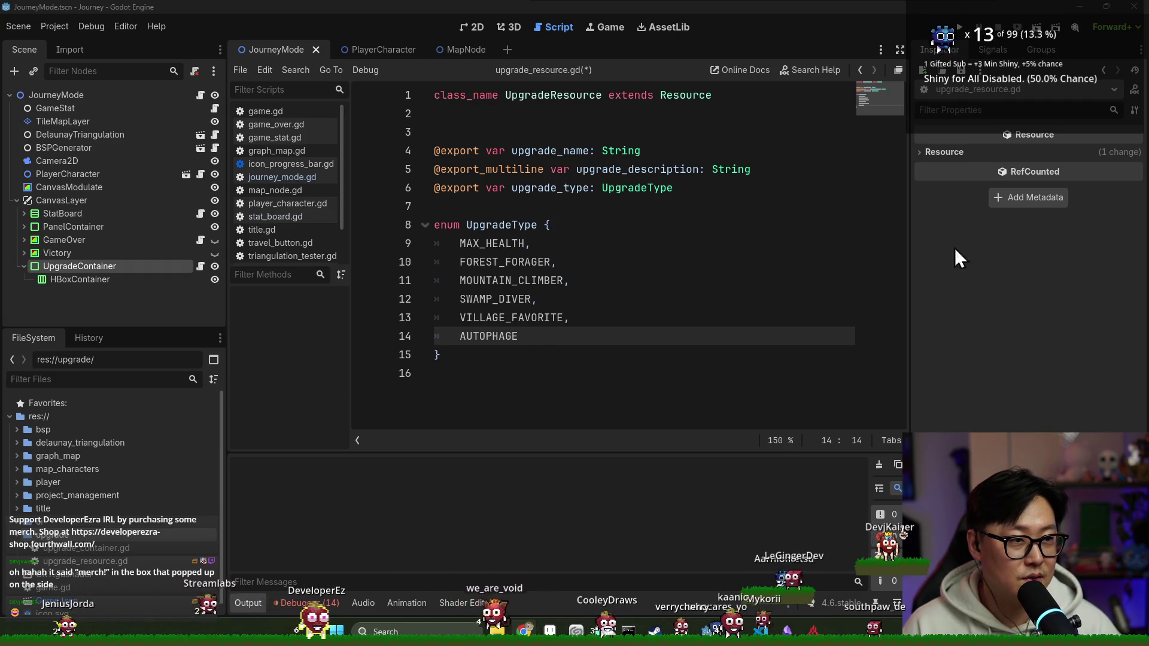
key("BackSpace")
type("Y")
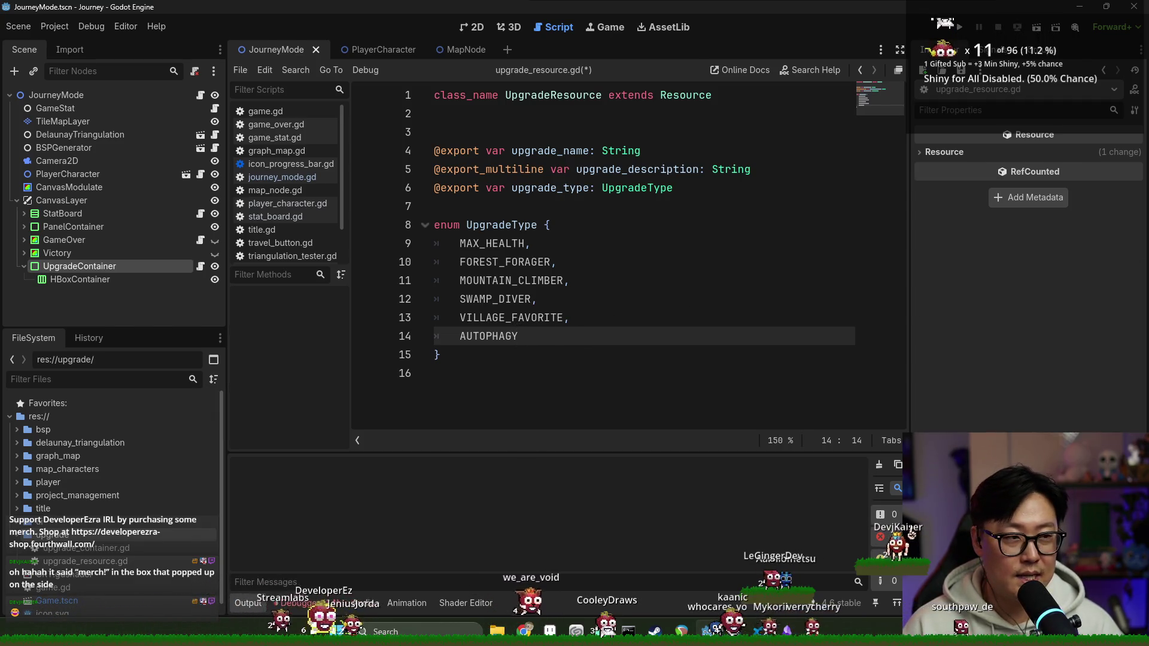
double_click(482, 337)
left_click(543, 337)
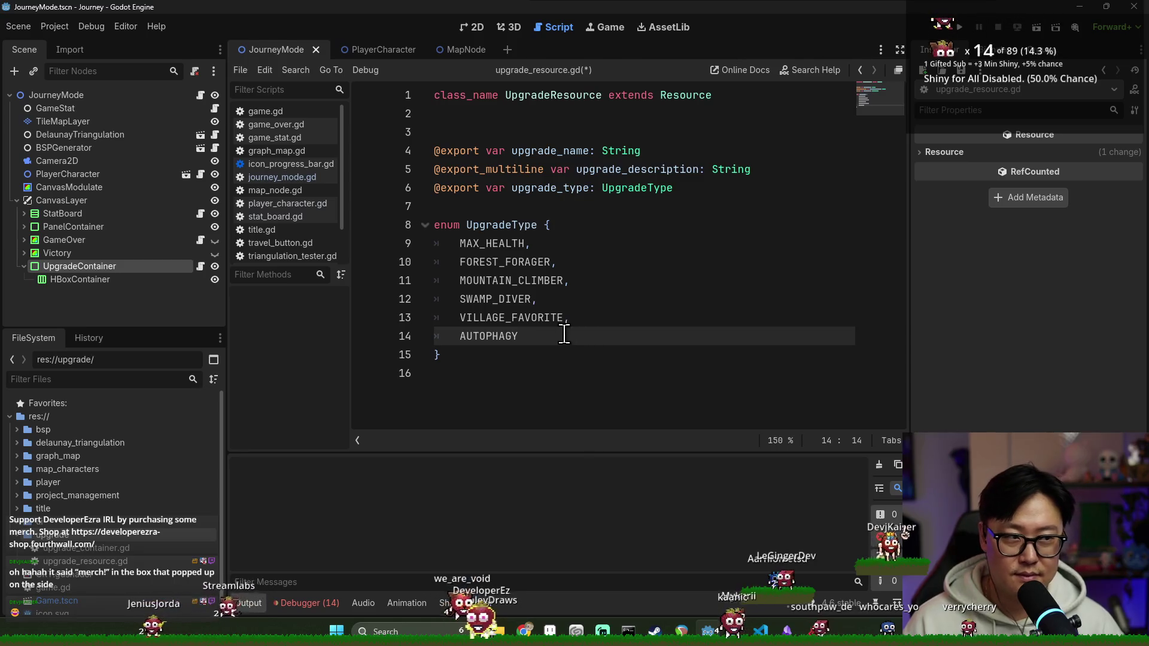
Select the enum entries MAX_HEALTH through AUTOPHAGY to review them
left_click_drag(531, 336, 487, 239)
left_click(539, 299)
left_click_drag(552, 341, 454, 239)
left_click(527, 320)
mouse_move(519, 337)
left_mouse_down()
mouse_move(456, 243)
mouse_move(487, 319)
mouse_move(461, 299)
mouse_move(451, 248)
left_mouse_up()
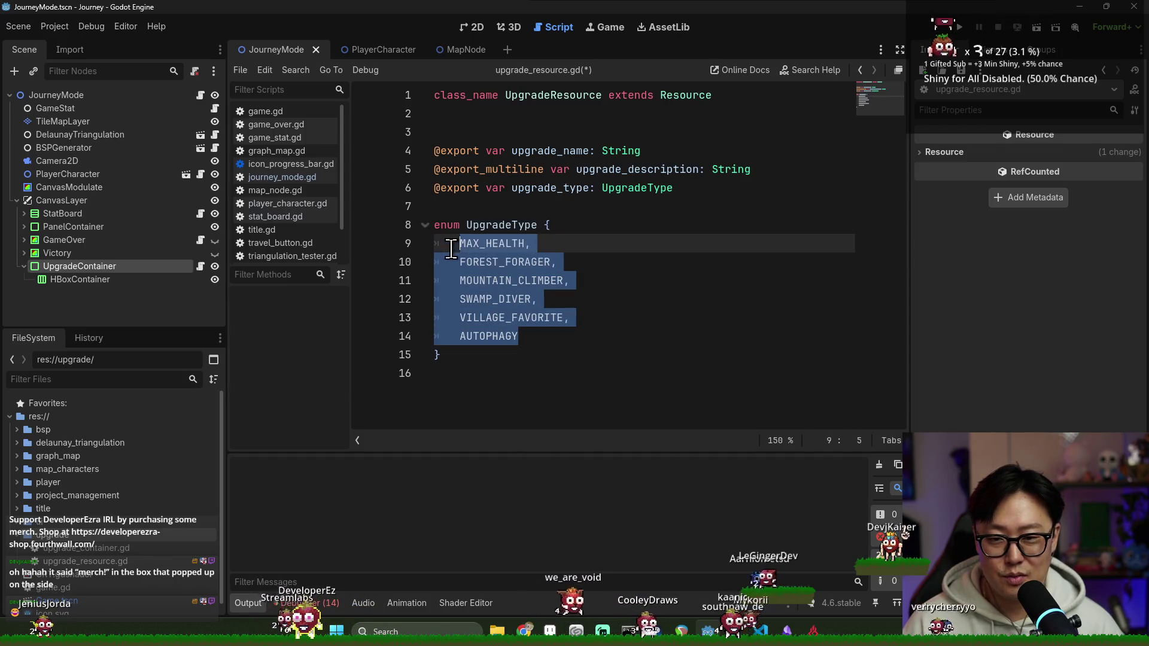
mouse_move(536, 345)
left_mouse_down()
mouse_move(458, 261)
mouse_move(458, 243)
left_mouse_up()
left_click(539, 339)
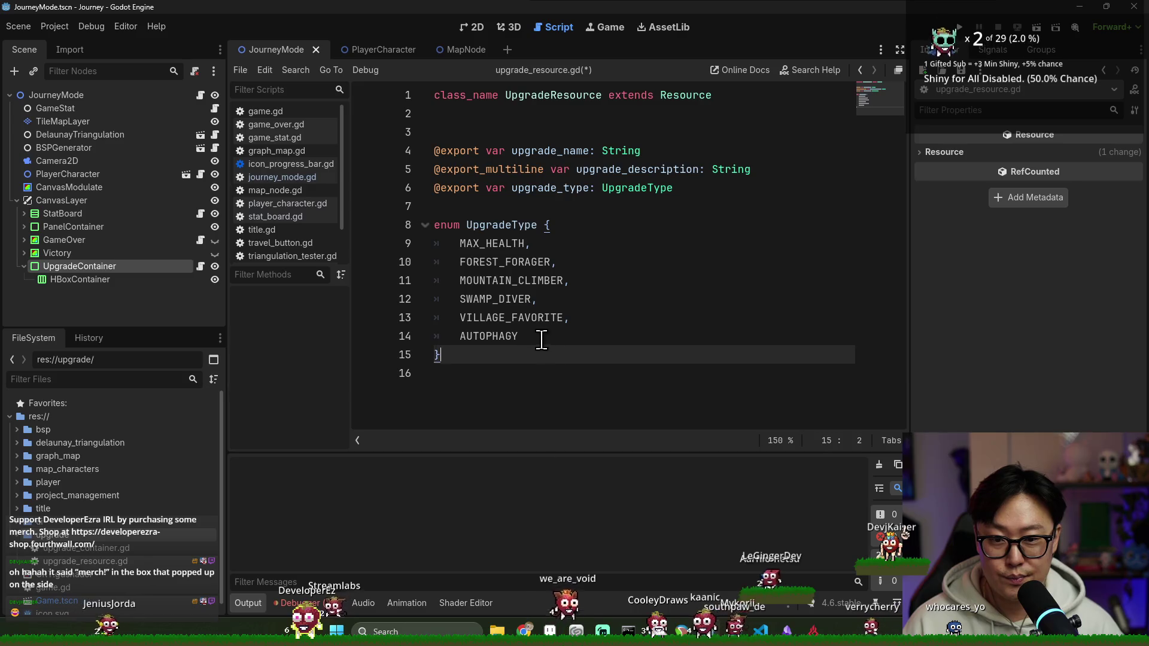
End AUTOPHAGY with a comma and open a new line for the next entry
double_click(490, 243)
left_click(500, 336)
double_click(500, 336)
left_click(570, 339)
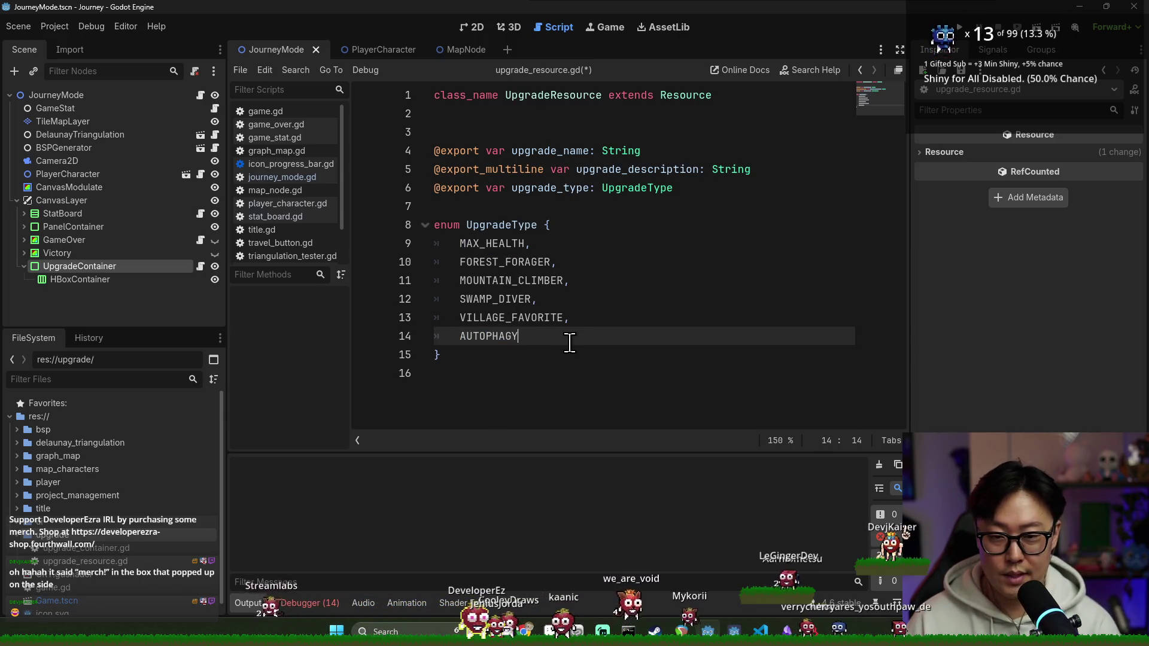
type(",")
key("Return")
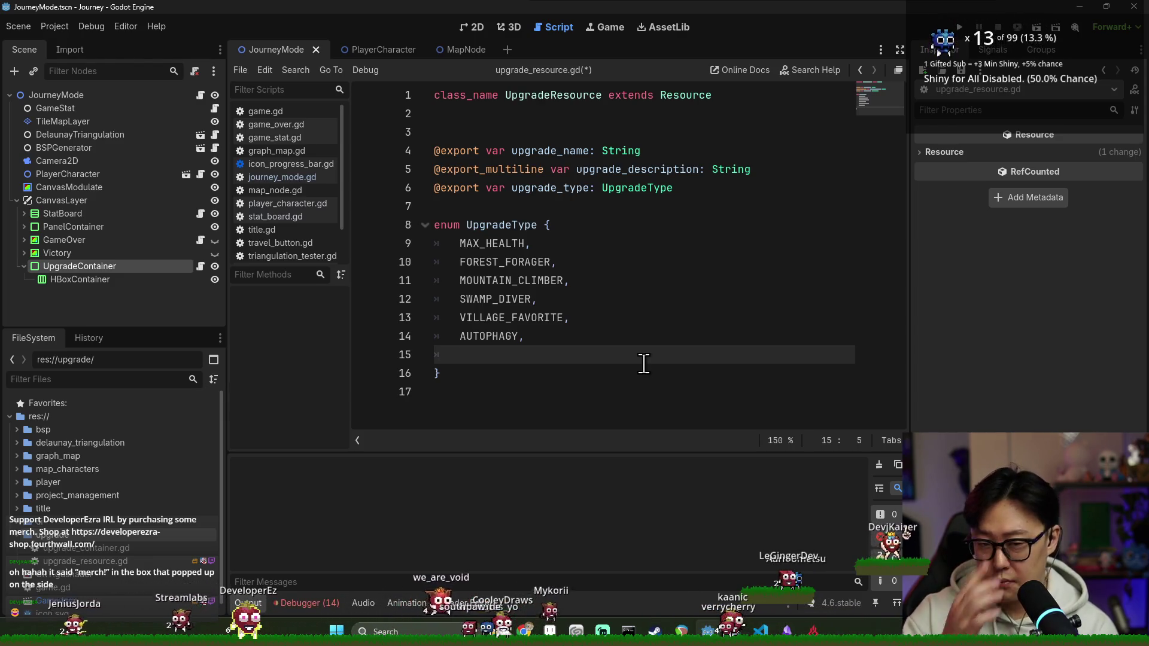
Add FASTING, as the seventh UpgradeType entry after AUTOPHAGY
double_click(492, 337)
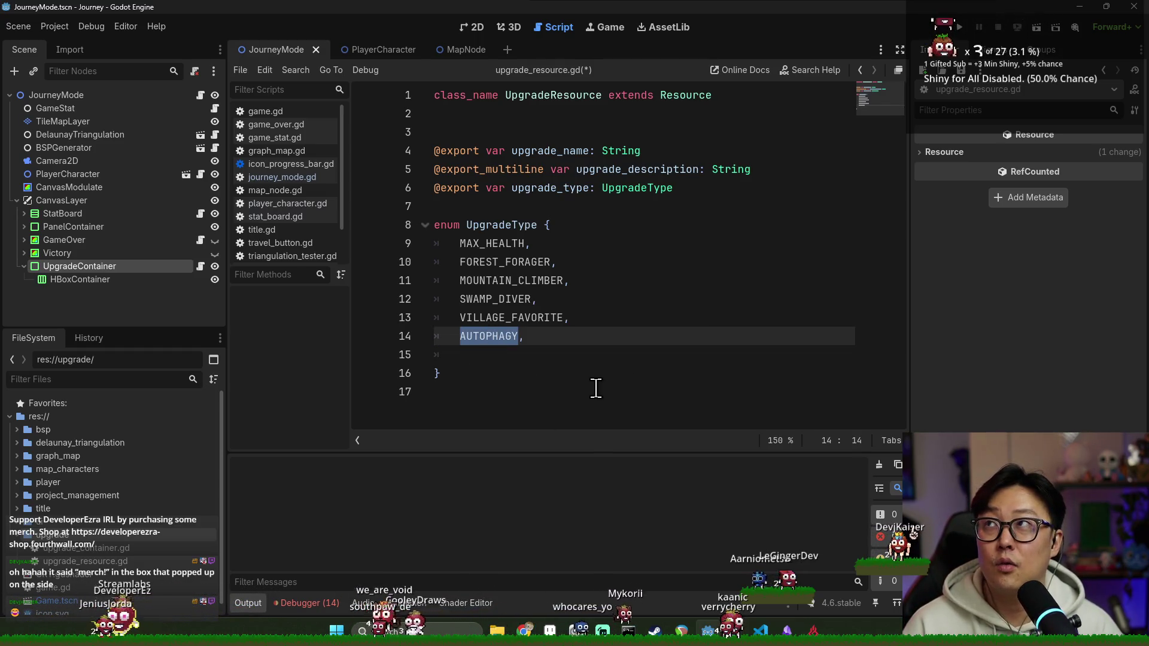
left_click(534, 353)
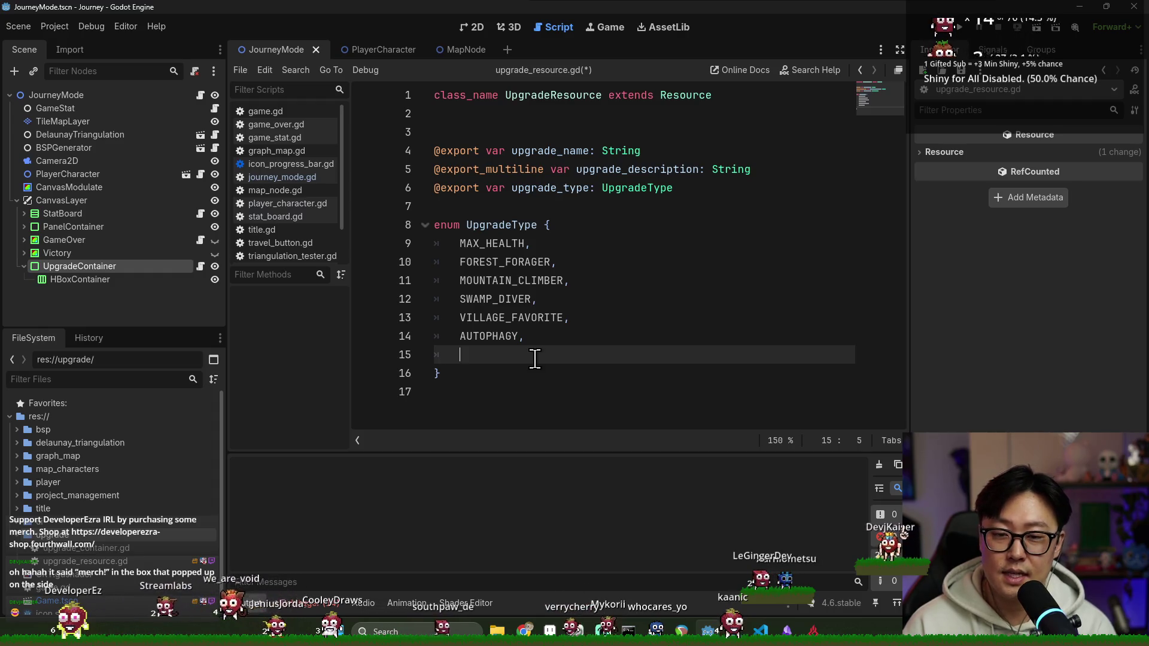
type("FASTING,")
key("Return")
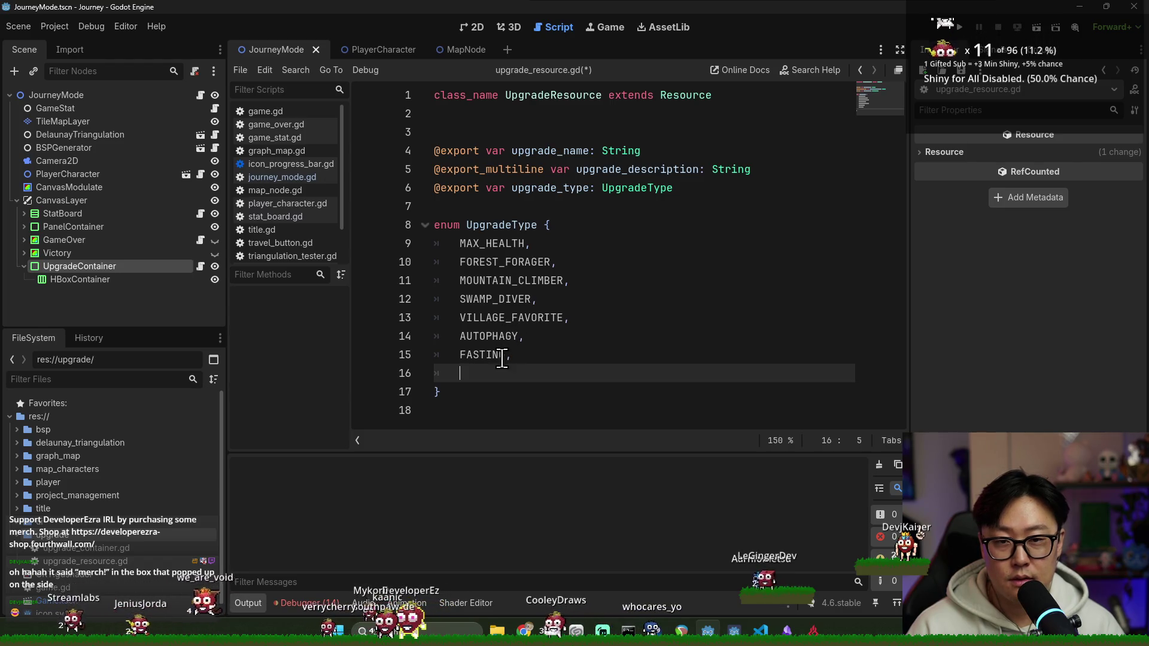
left_click(686, 188)
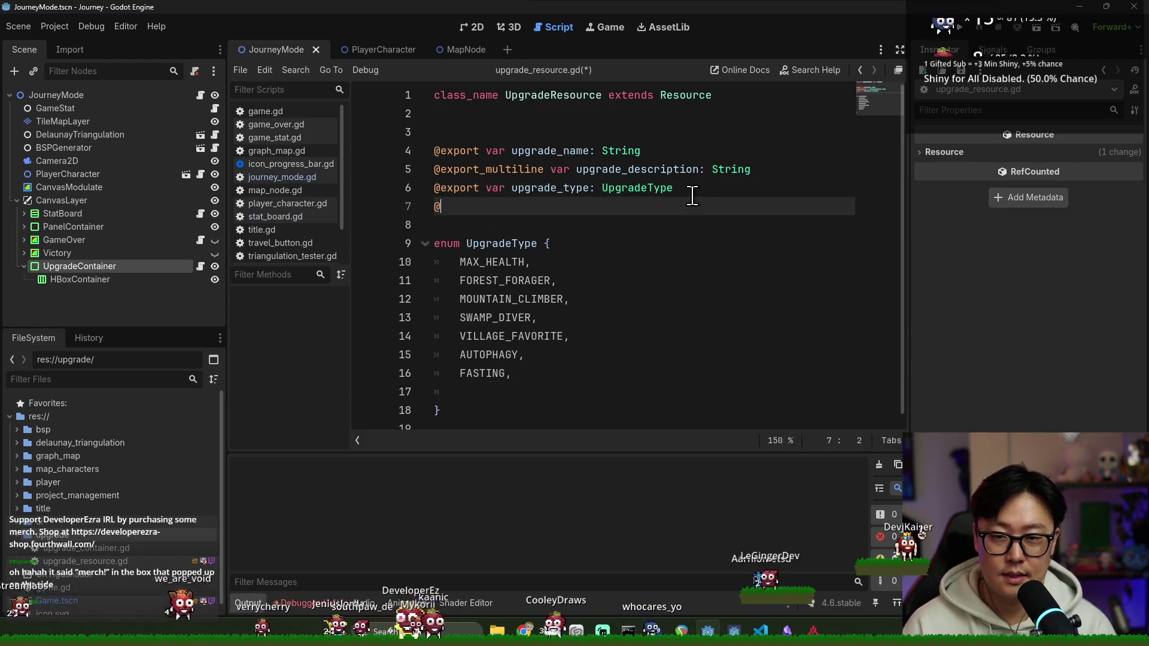
key("Return")
type("@export var rep")
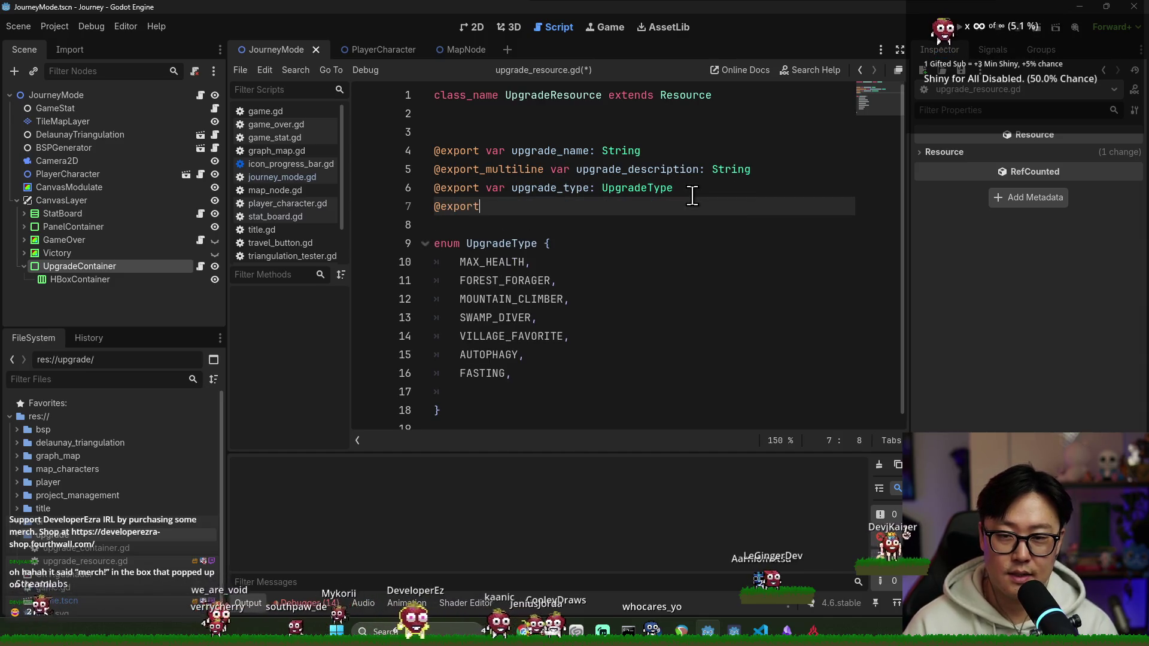
type("eatable: boo")
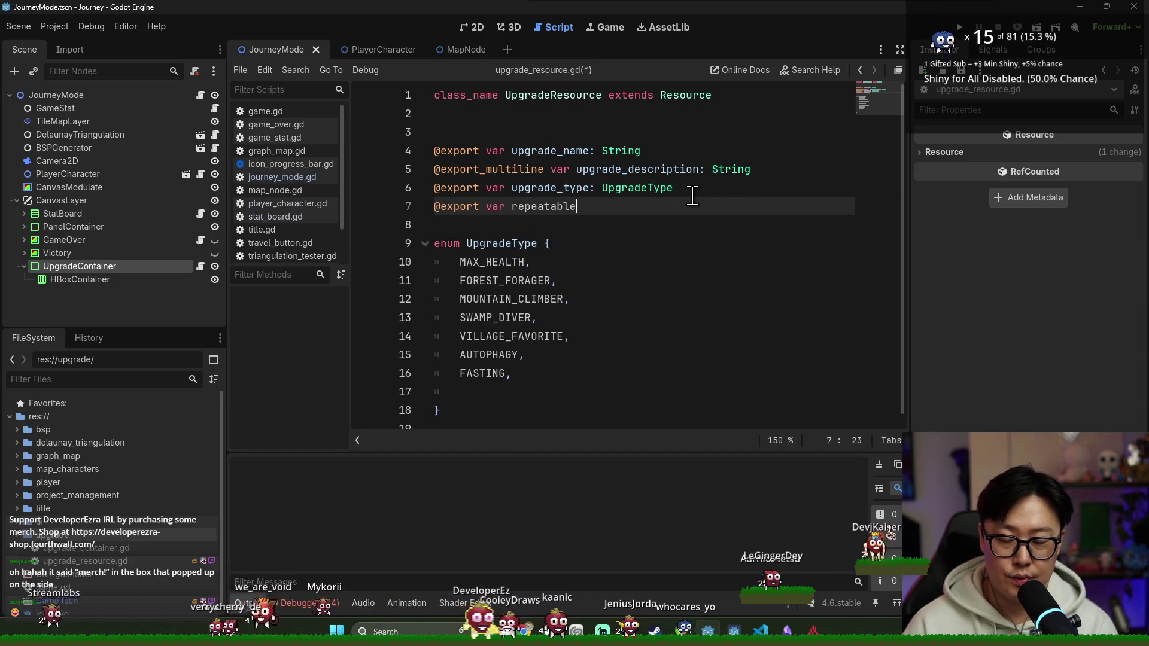
type("l")
key("ctrl+s")
key("Escape")
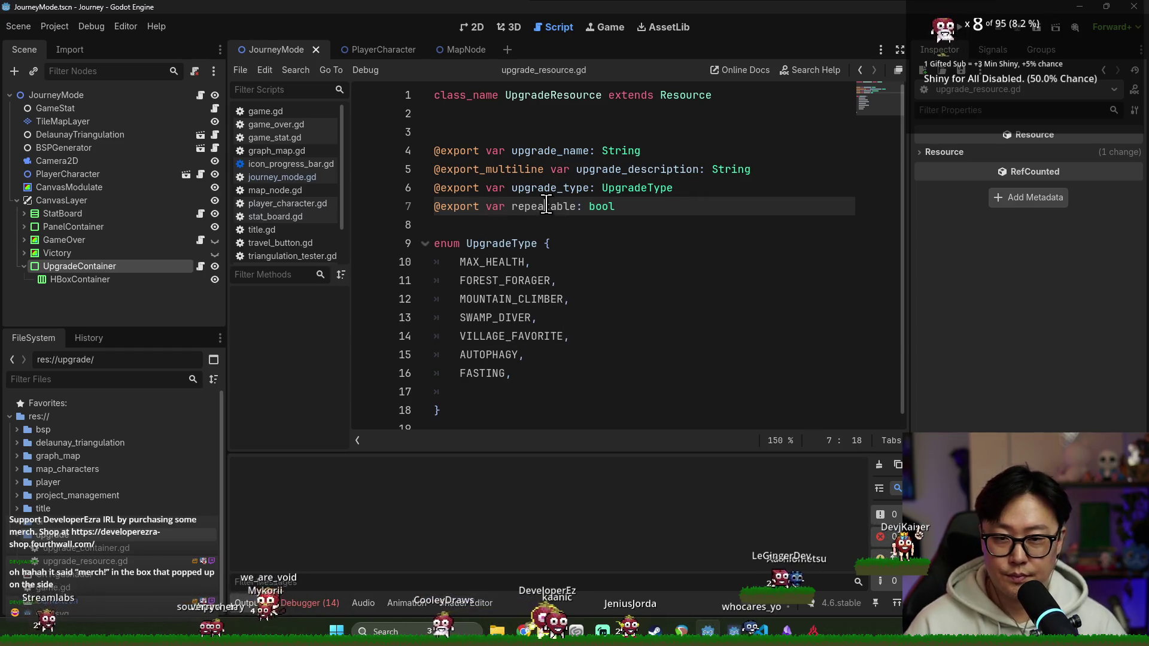
left_click(540, 281)
double_click(551, 209)
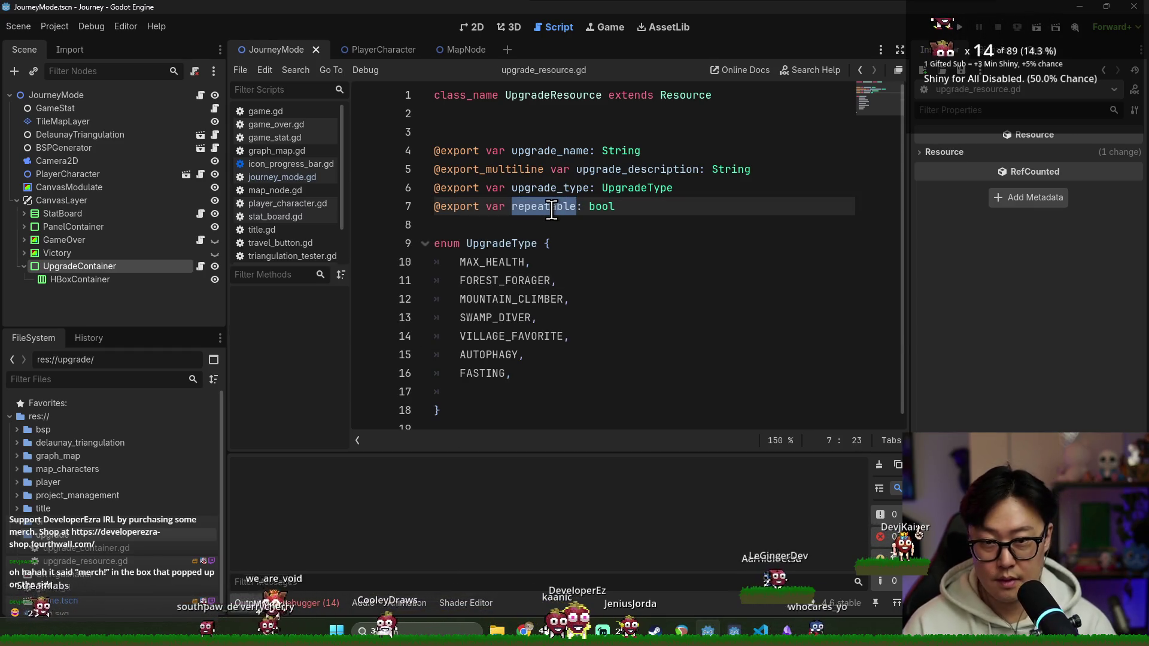
key("Down")
key("Down")
double_click(551, 208)
double_click(498, 318)
left_click(607, 389)
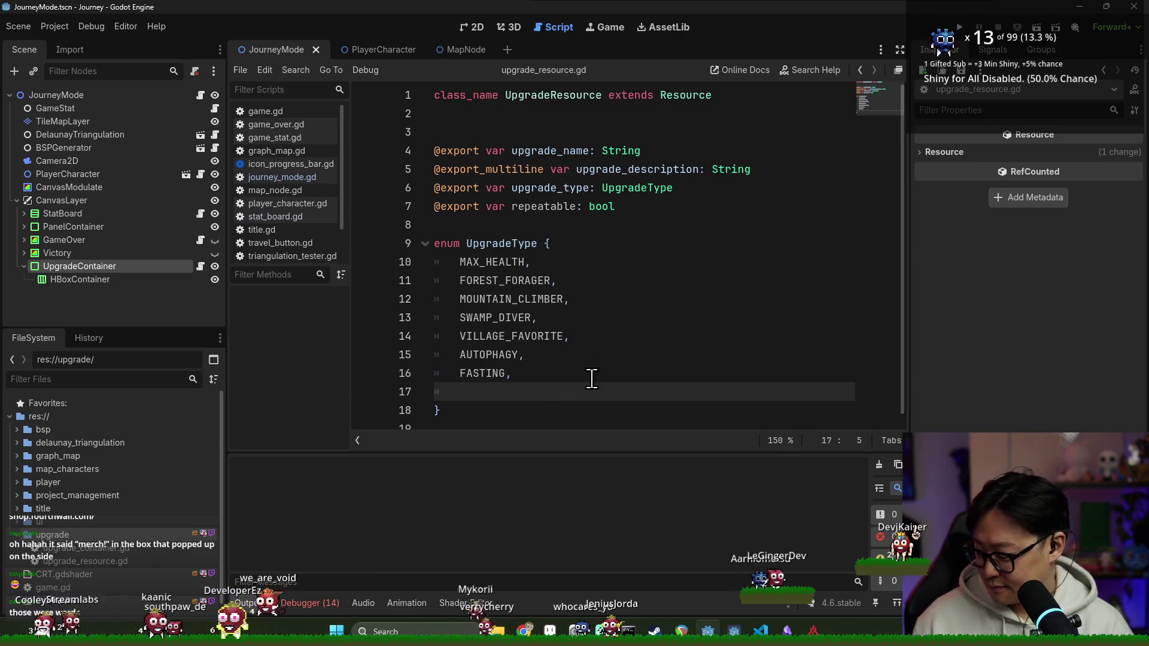
left_click(509, 281)
double_click(509, 281)
left_click(564, 282)
double_click(526, 282)
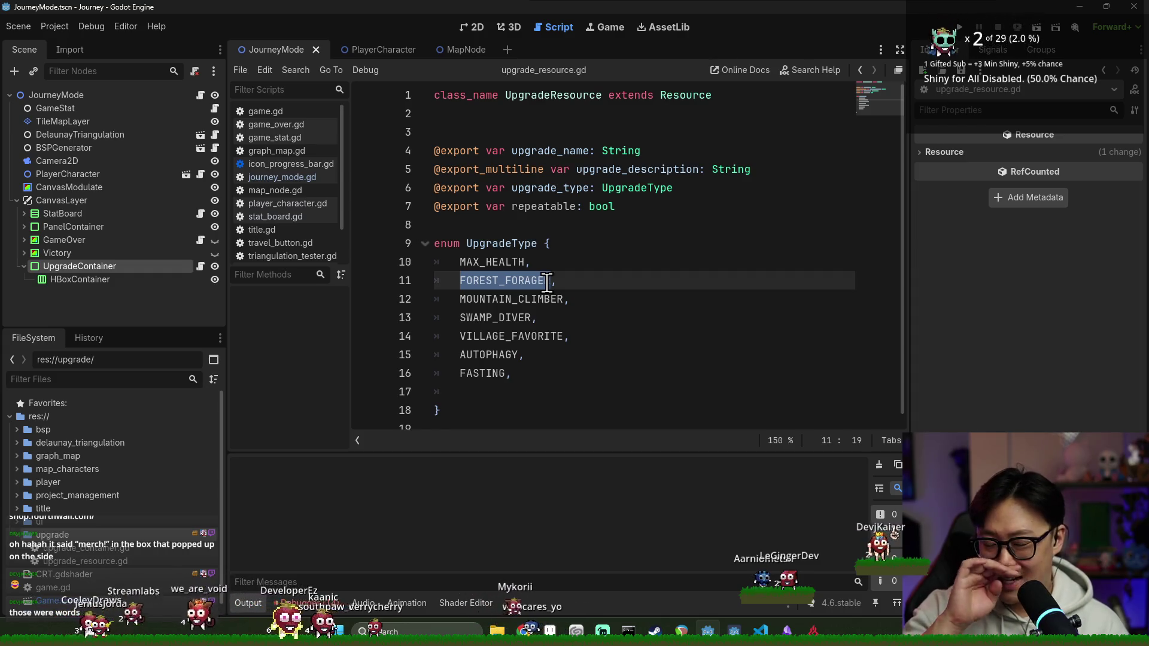
left_click(547, 281)
double_click(547, 282)
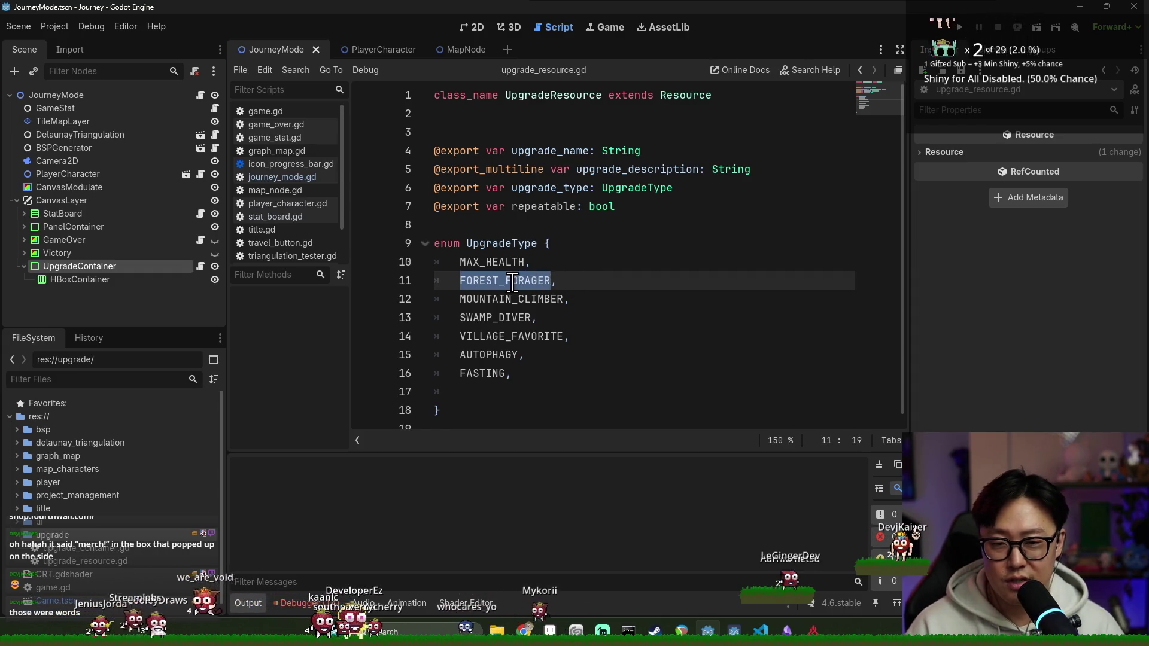
key("End")
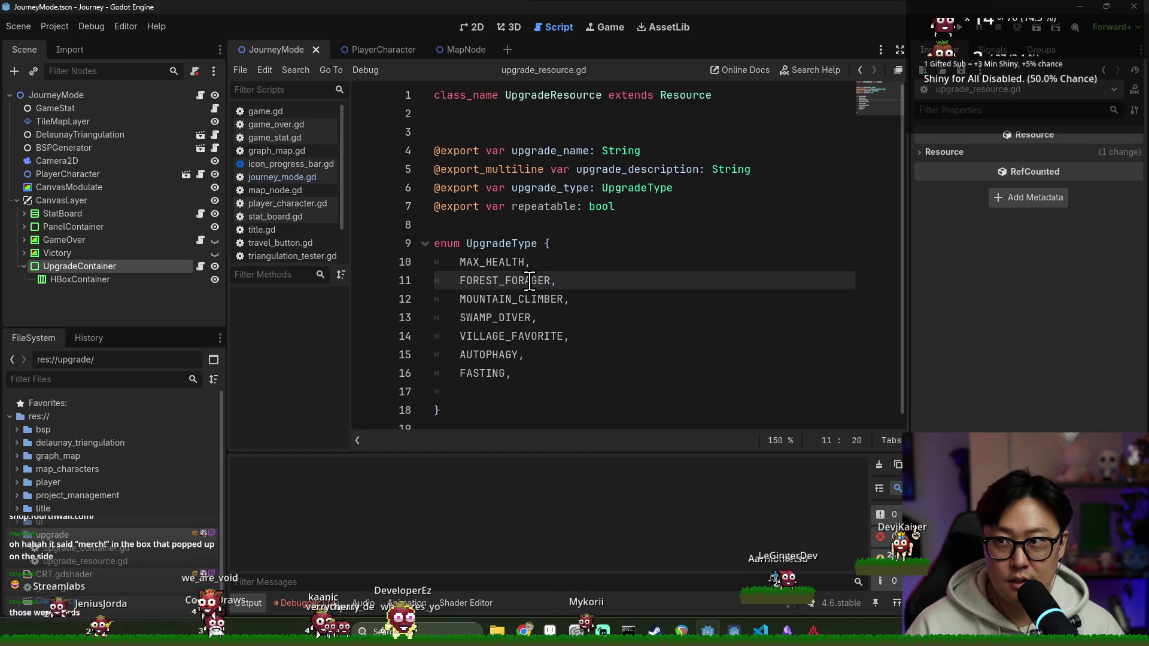
double_click(537, 299)
double_click(527, 281)
double_click(538, 299)
double_click(532, 281)
double_click(513, 299)
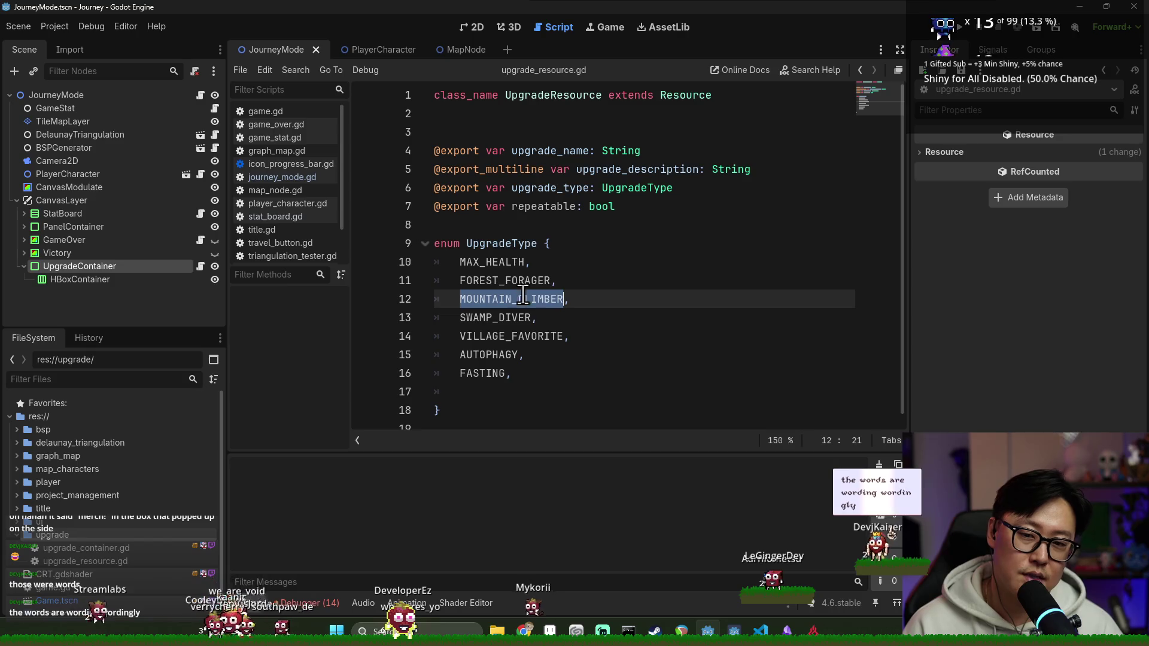
left_click(515, 383)
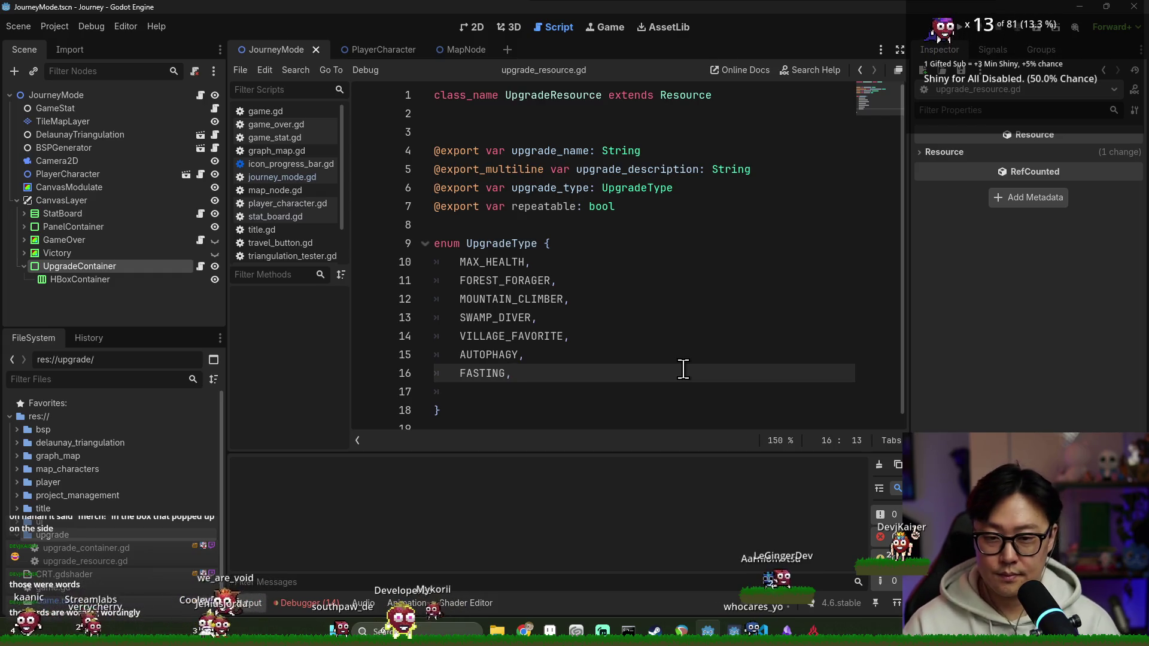
Add HEART_SYNERGY and SLOW_EATER as the final two enum entries
key("Return")
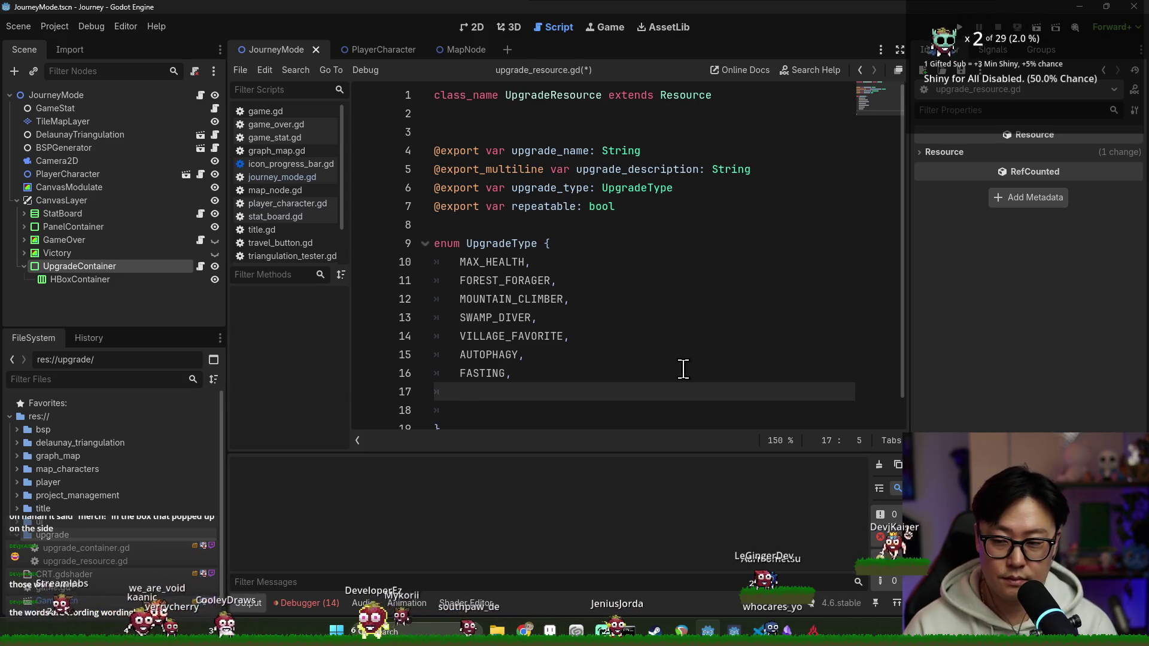
type("S")
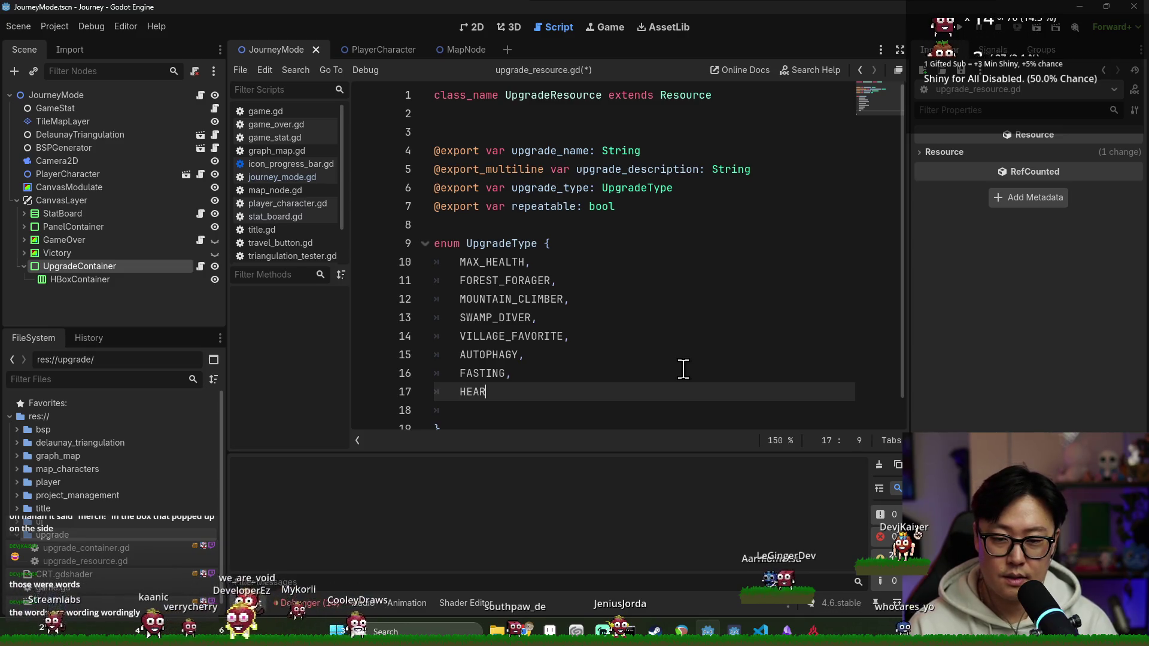
key("BackSpace")
type("ART_SY")
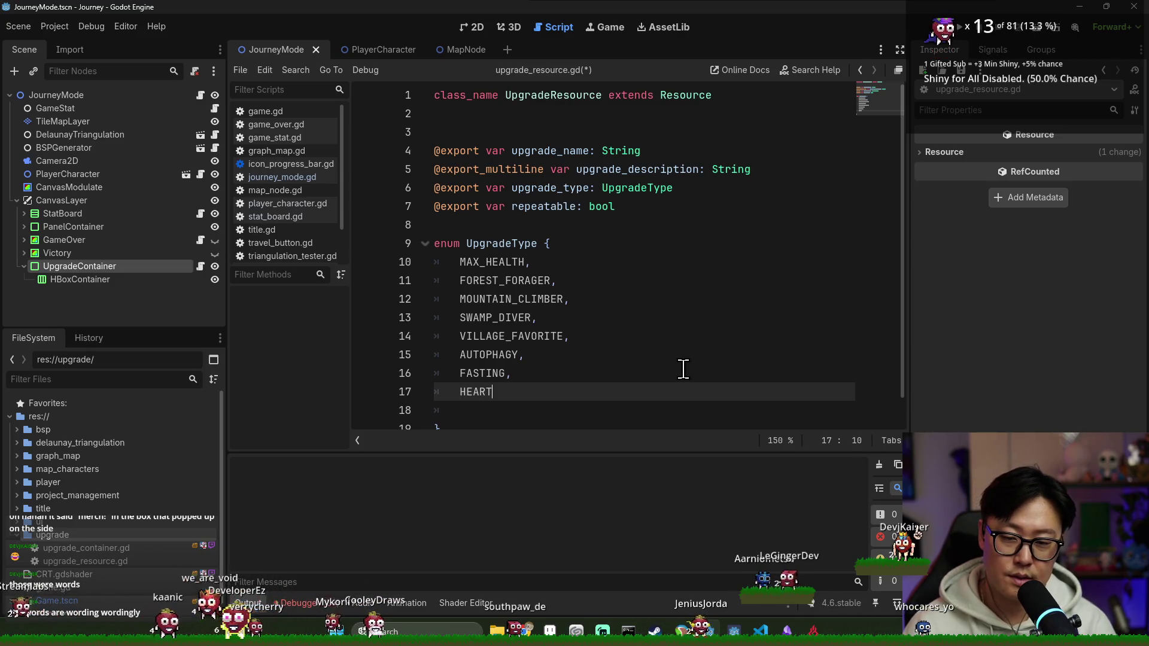
type("NERGY,")
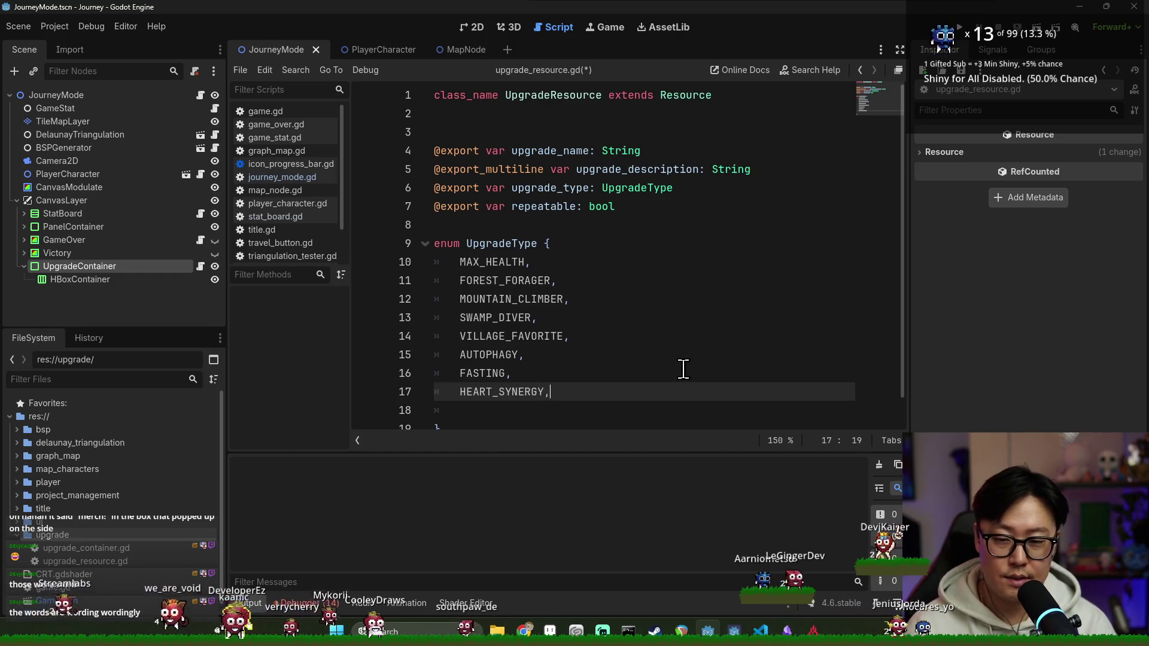
key("Return")
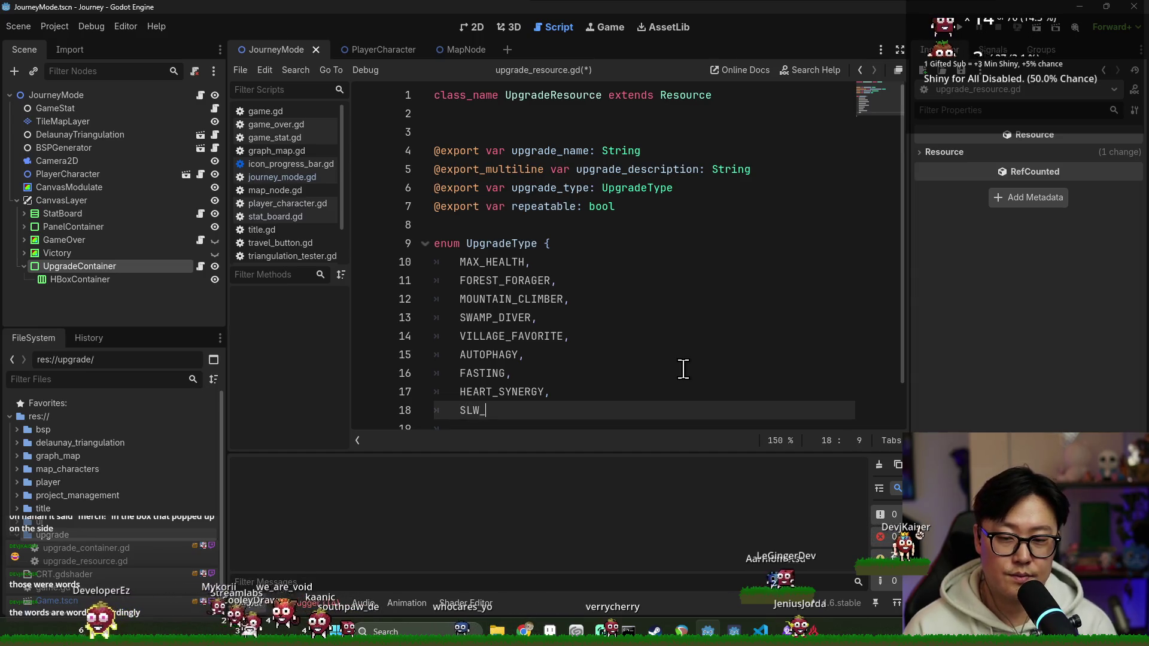
type("OW_EATER")
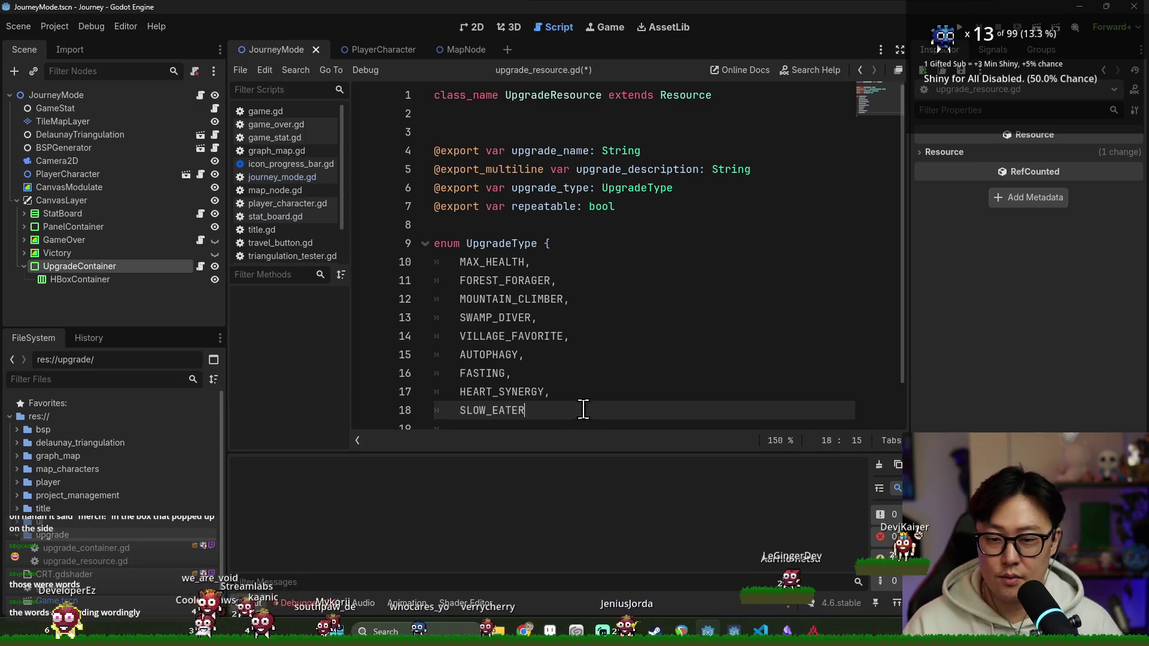
Save upgrade_resource.gd with its nine-entry UpgradeType enum
key("ctrl+s")
scroll(551, 413, "down", 1)
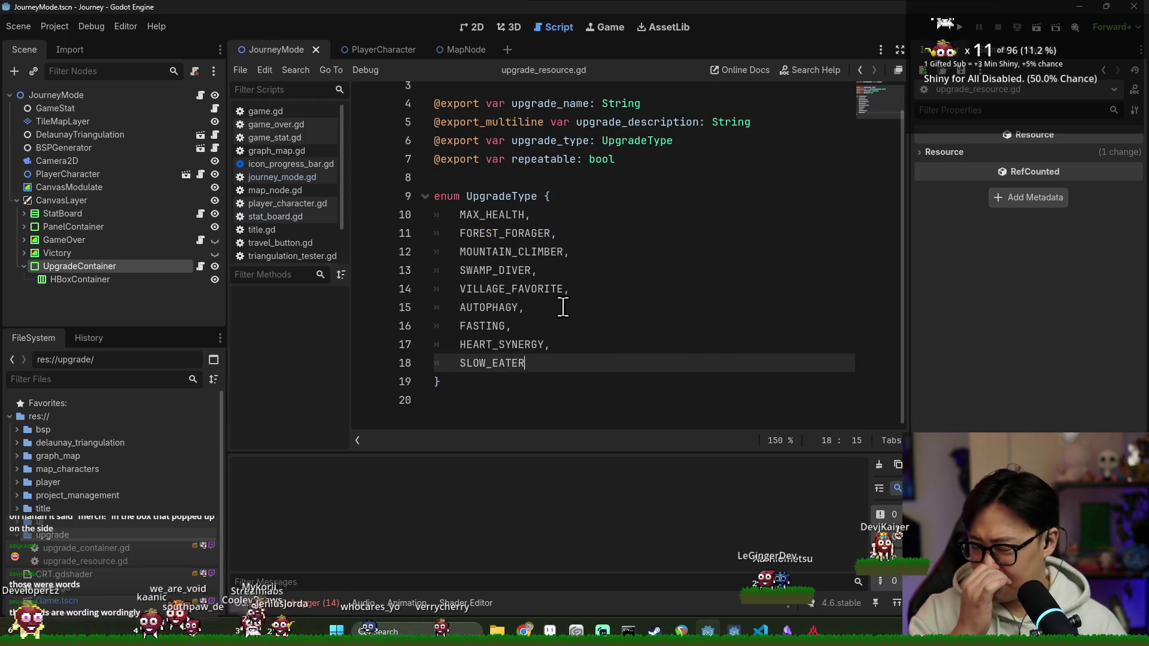
key("ctrl+s")
left_click(502, 196)
key("ctrl+s")
double_click(549, 140)
key("ctrl+s")
left_click(518, 252)
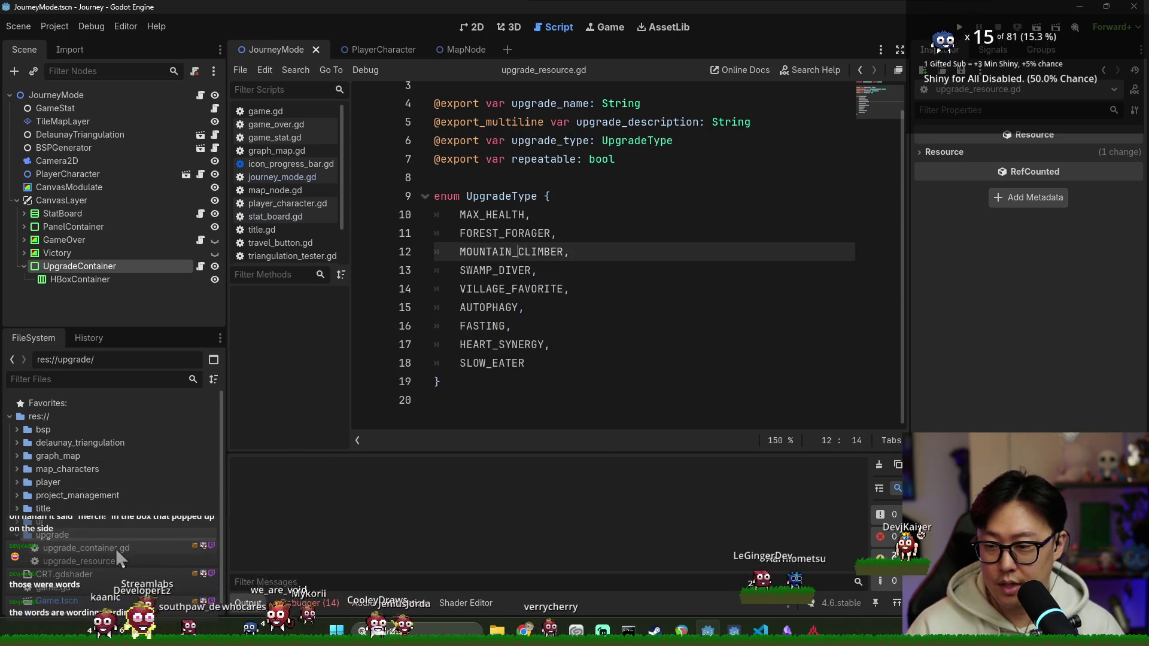
Start a new resource in the upgrade folder, choosing the UpgradeResource type
right_click(127, 537)
mouse_move(220, 405)
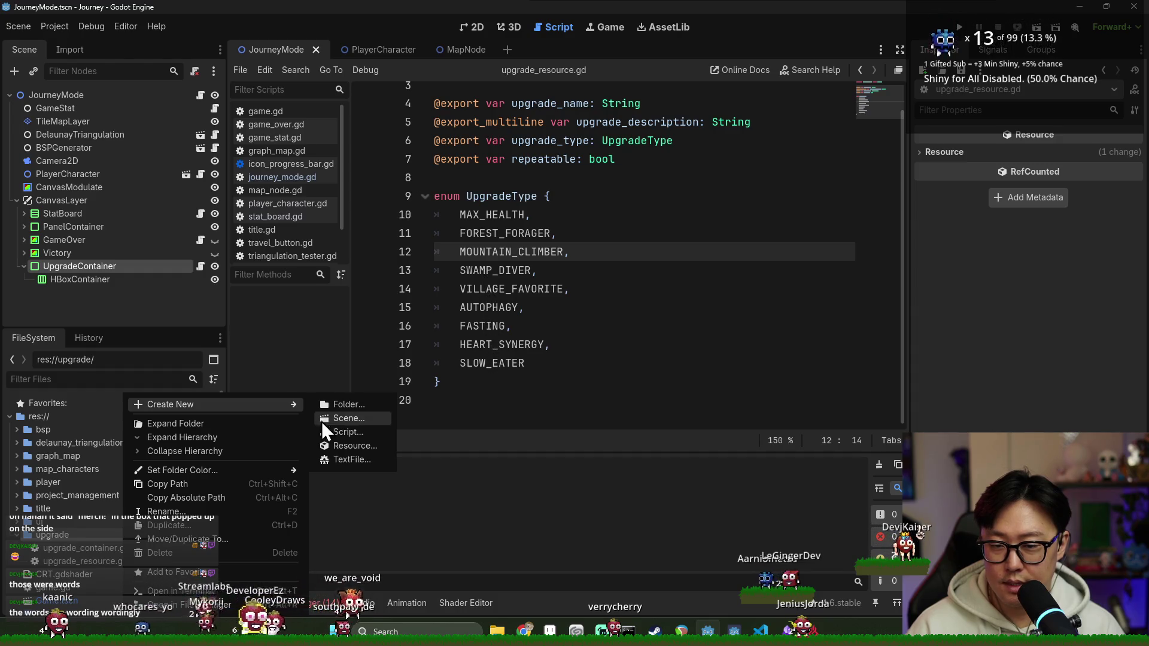
left_click(354, 446)
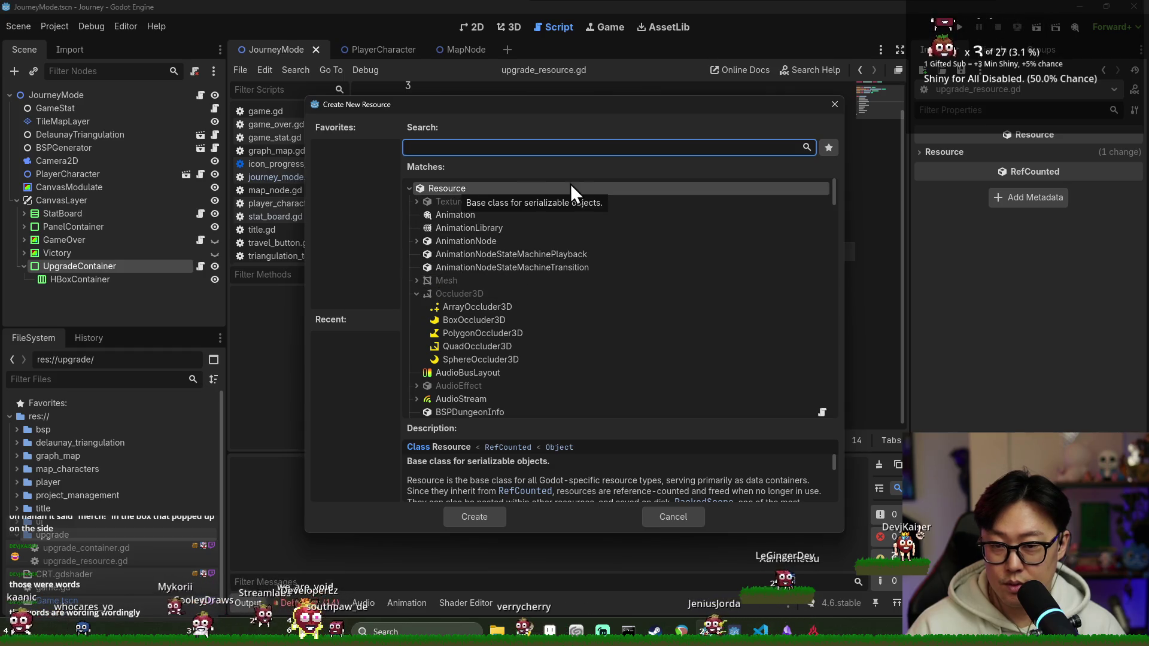
type("up")
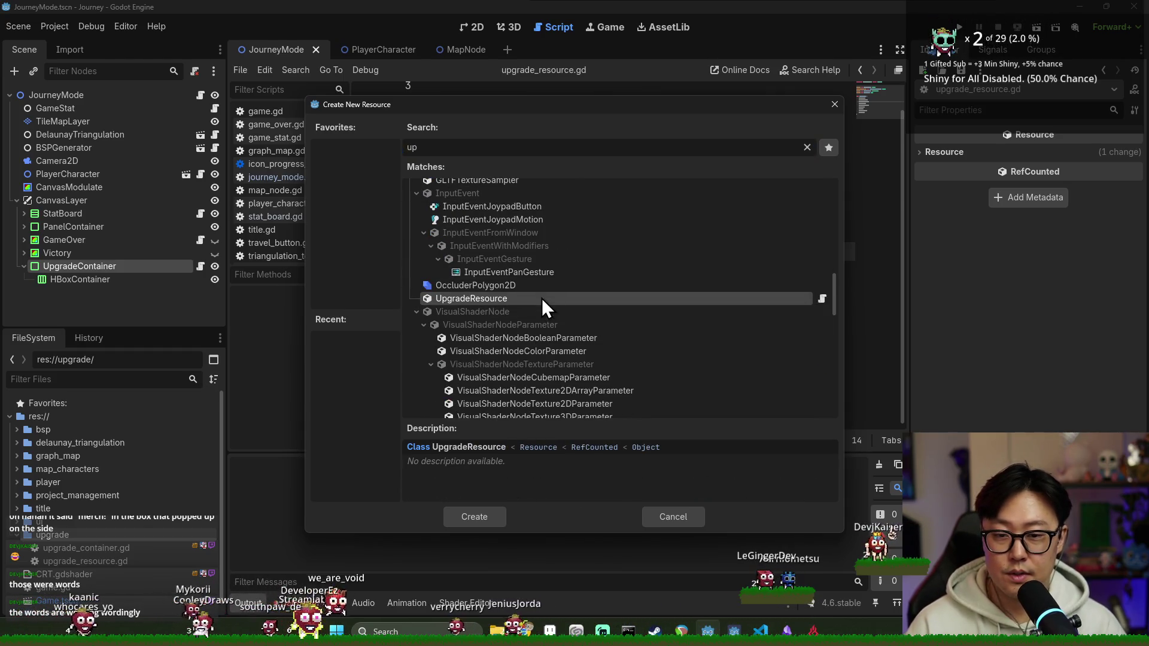
double_click(541, 298)
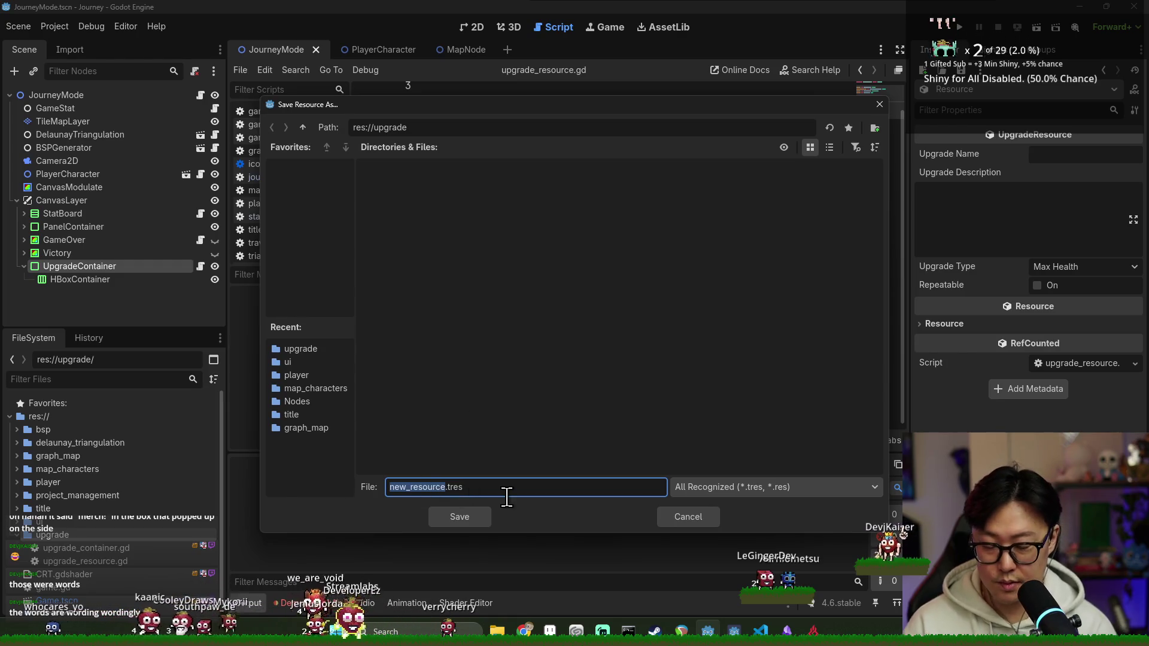
Save the new UpgradeResource as max_health.tres
mouse_move(538, 115)
left_mouse_down()
mouse_move(847, 112)
mouse_move(903, 90)
mouse_move(475, 139)
mouse_move(495, 120)
left_mouse_up()
type("max_health")
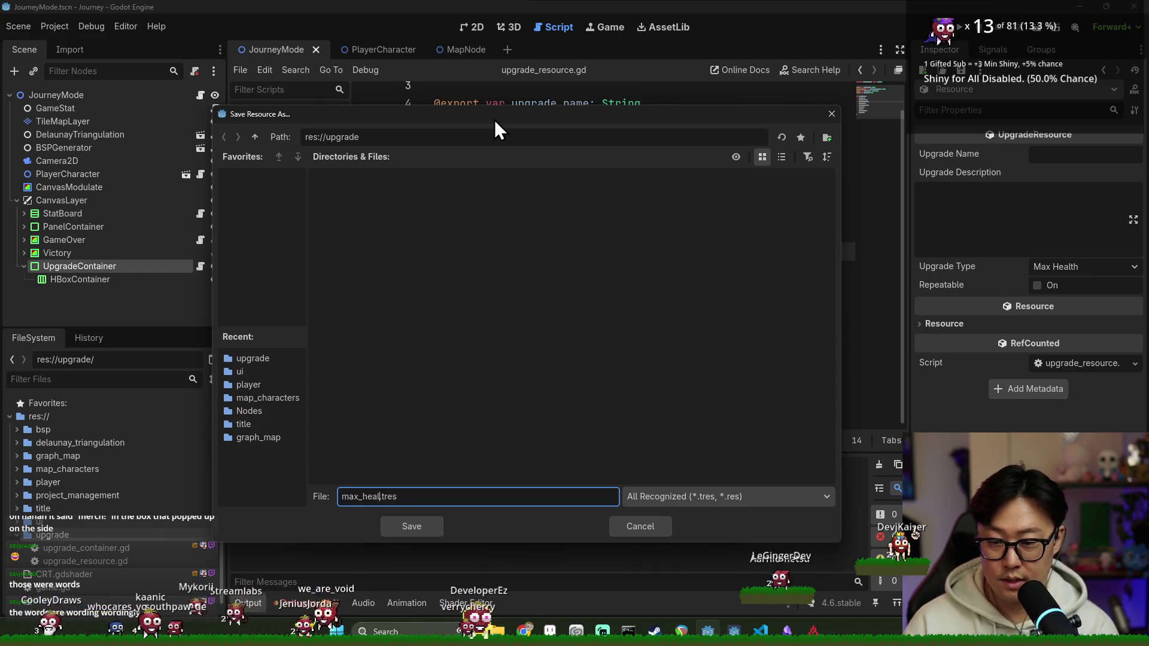
key("Return")
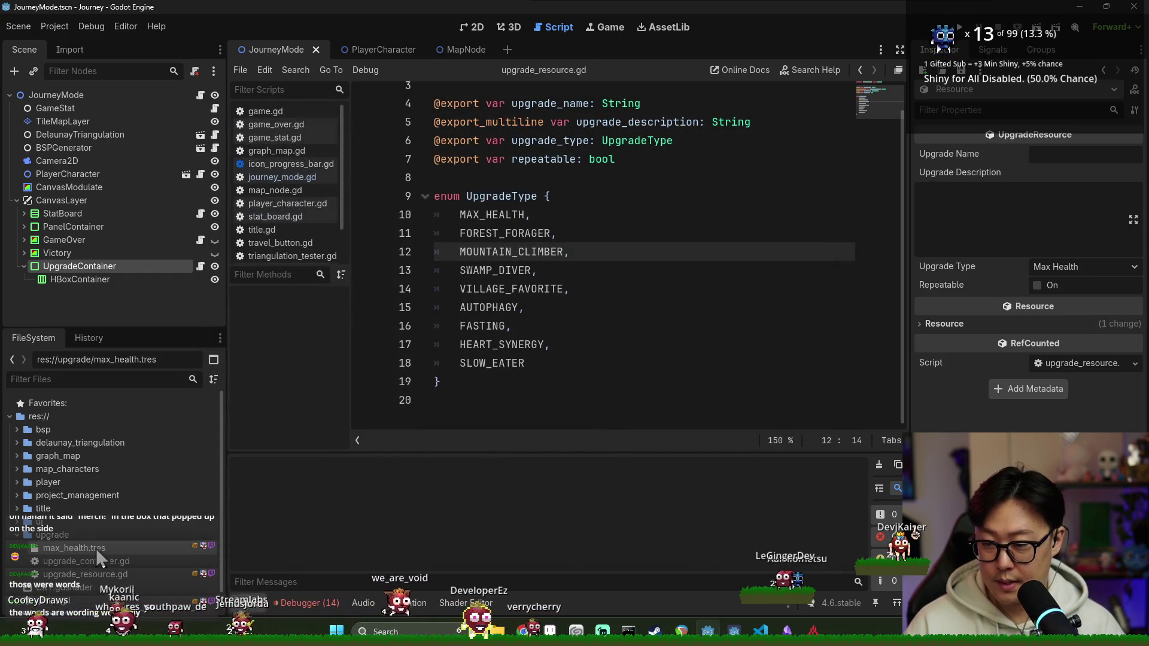
key("ctrl+v")
Undo the accidental paste and duplicate max_health.tres as forest_forager.tres
key("ctrl+z")
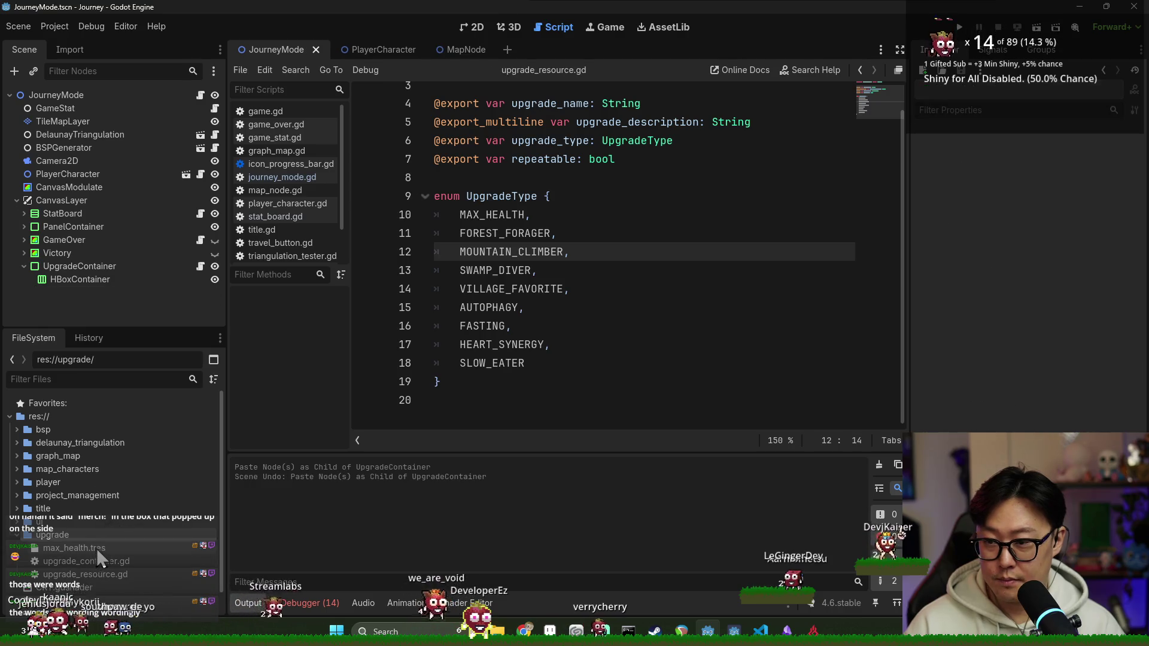
right_click(91, 545)
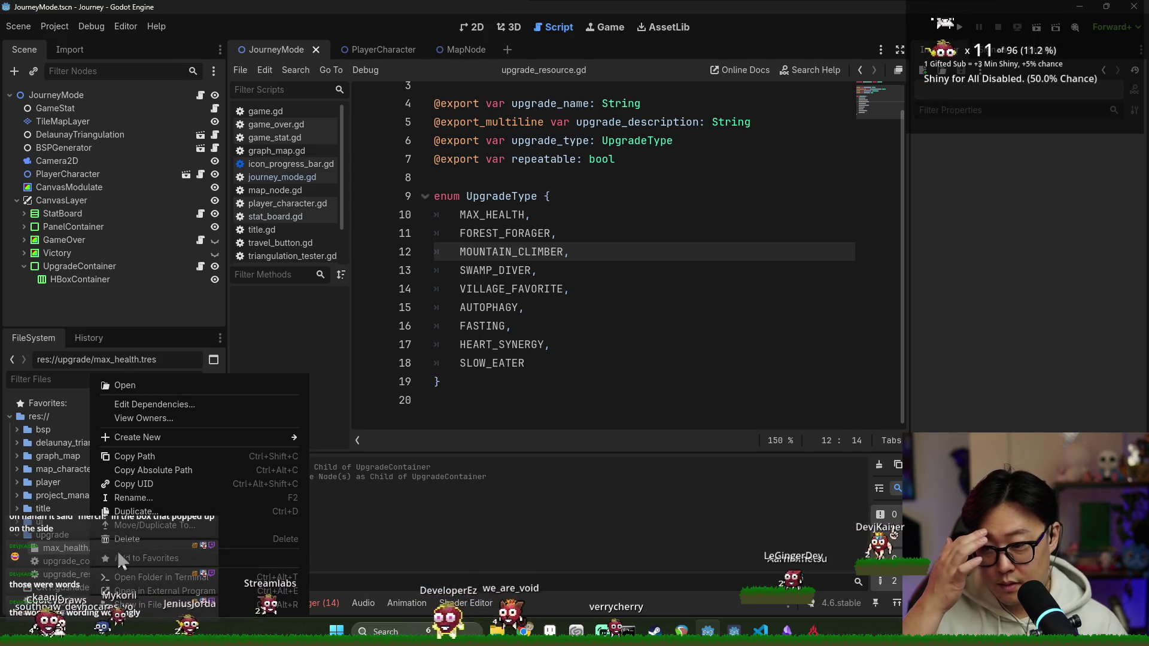
left_click(66, 547)
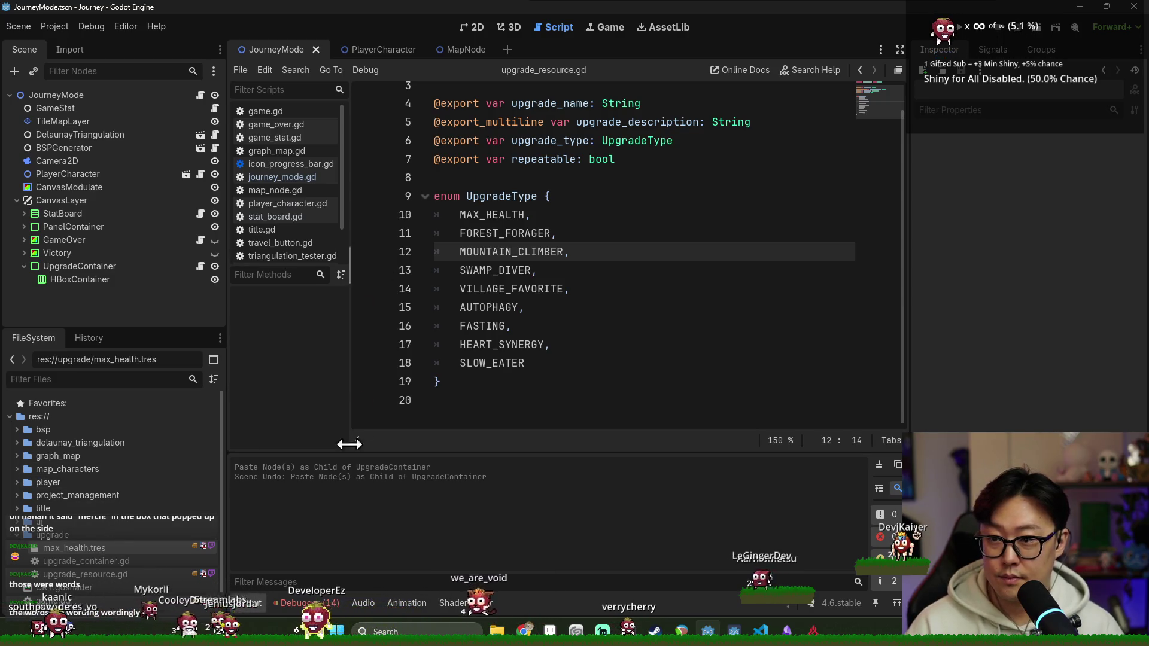
key("ctrl+d")
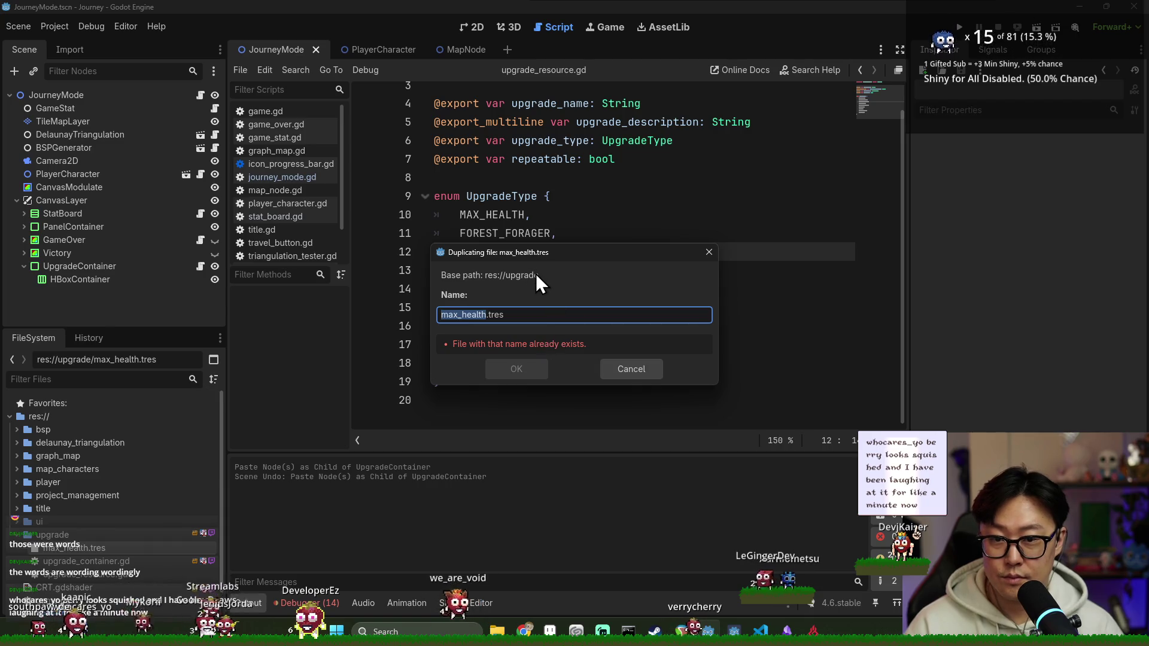
type("forest_forager")
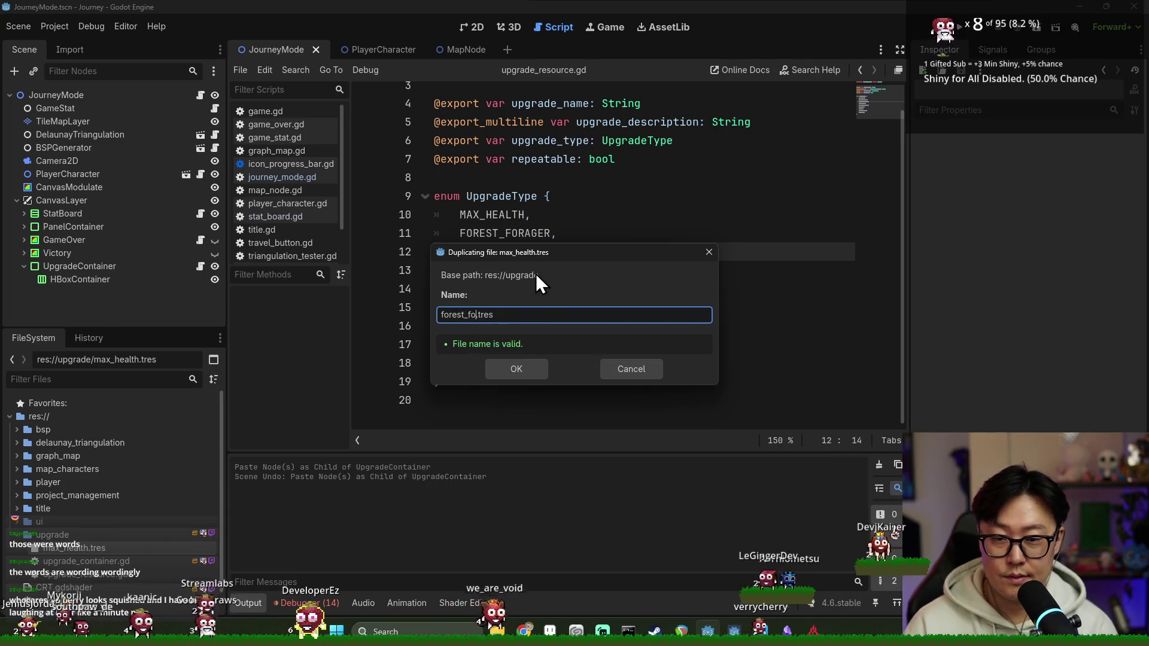
key("Return")
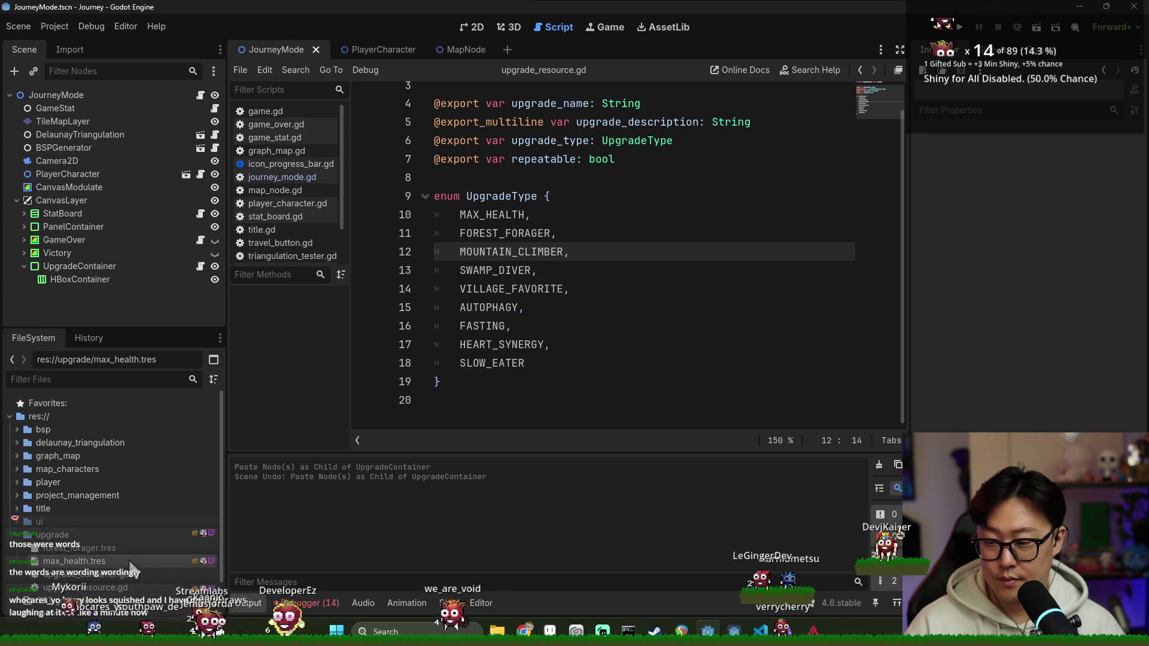
Duplicate forest_forager.tres as climber.tres
left_click(124, 548)
key("ctrl+d")
mouse_move(523, 255)
left_mouse_down()
mouse_move(685, 261)
mouse_move(716, 274)
left_mouse_up()
type("mountain")
key("BackSpace")
key("BackSpace")
key("BackSpace")
type("climber")
key("Return")
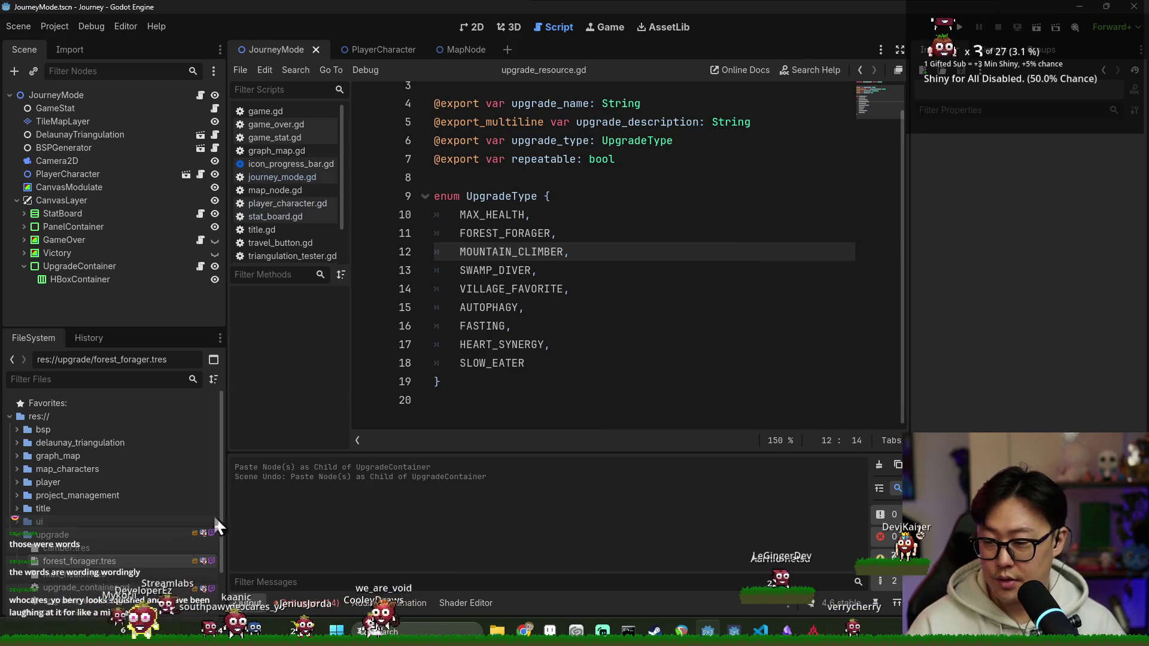
Duplicate climber.tres as swamp_diver.tres and as a village_favorite copy
left_click(79, 551)
key("ctrl+d")
left_click_drag(511, 258, 730, 247)
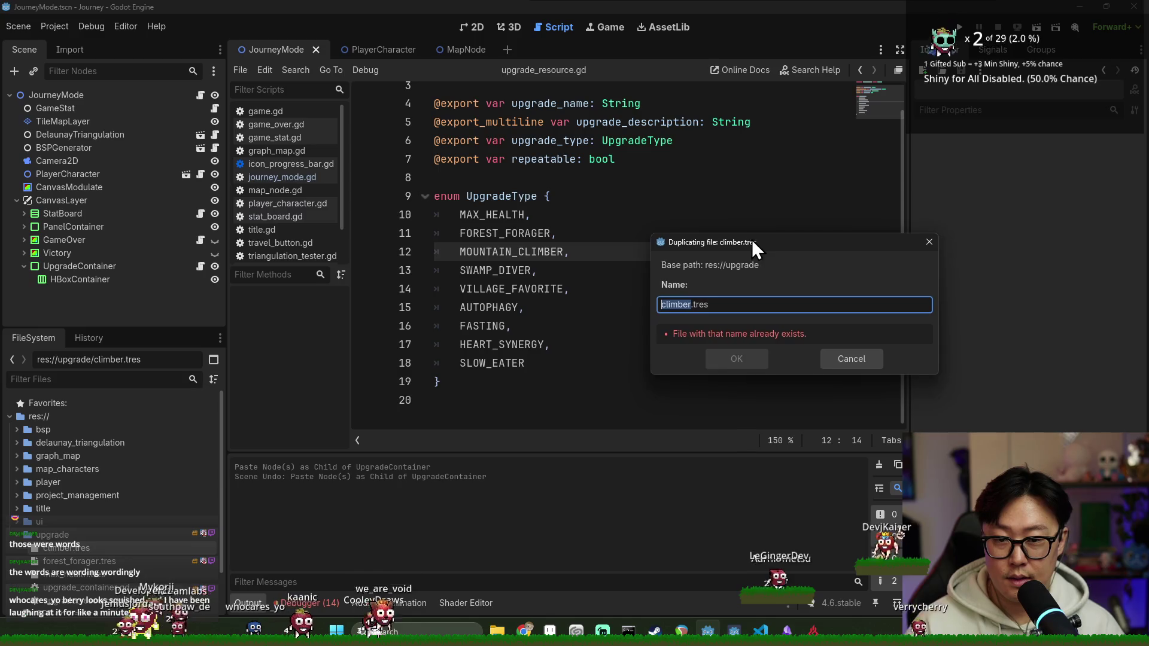
type("swamp_div")
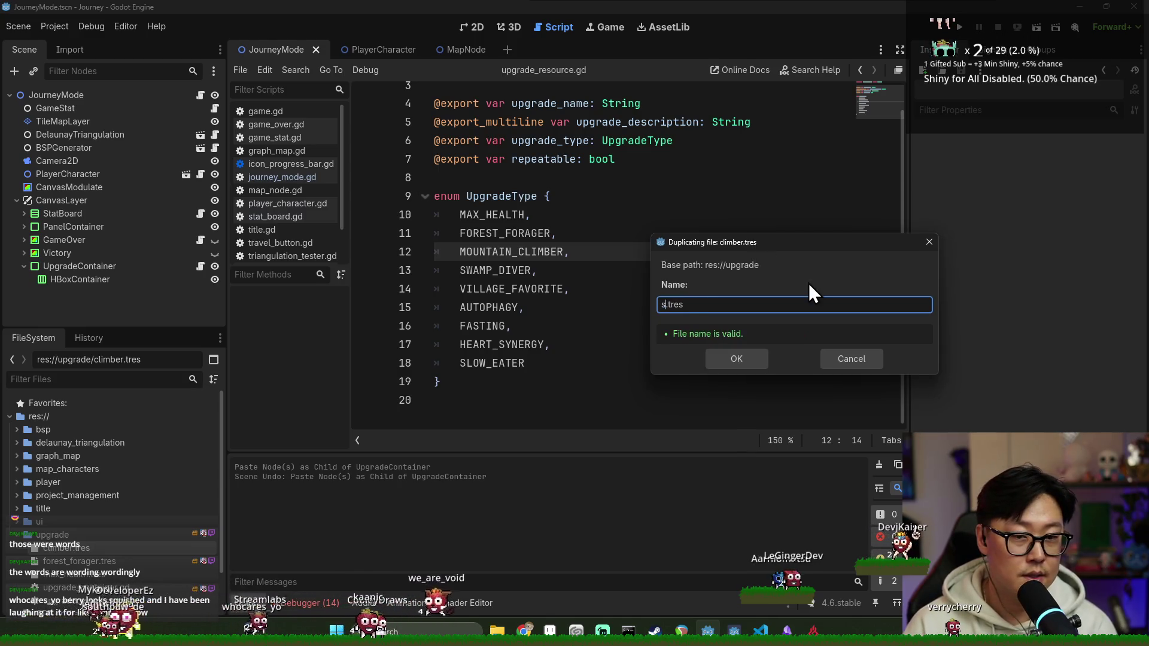
type("er")
key("Return")
left_click(66, 548)
key("ctrl+d")
left_click_drag(572, 249, 831, 236)
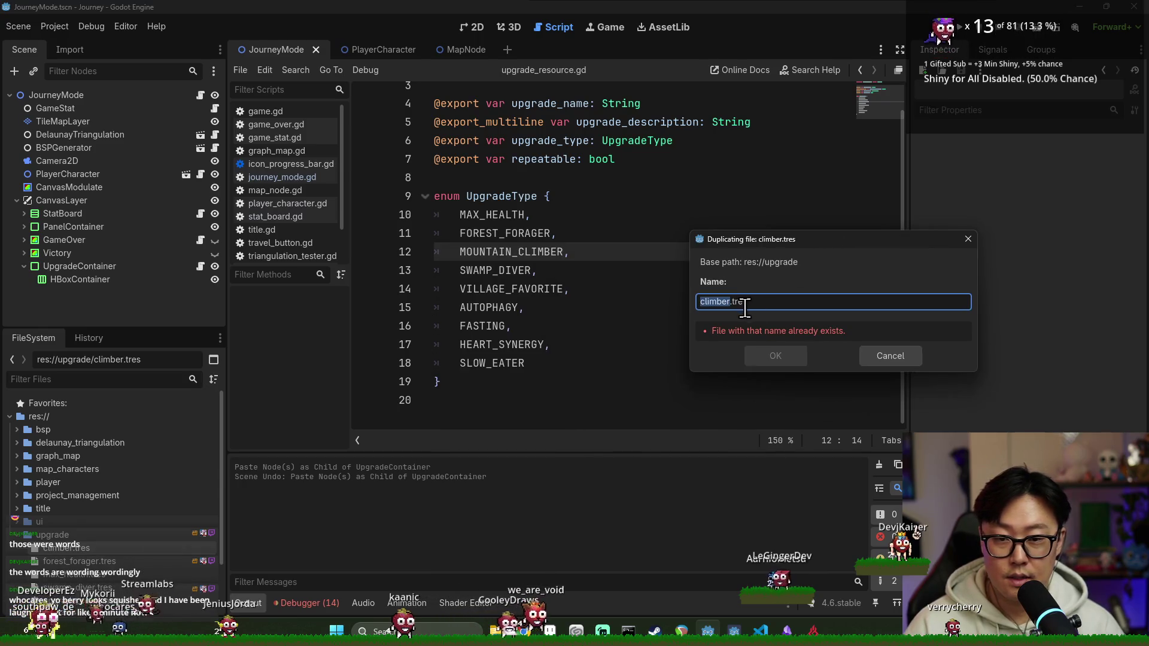
type("v")
type("illage")
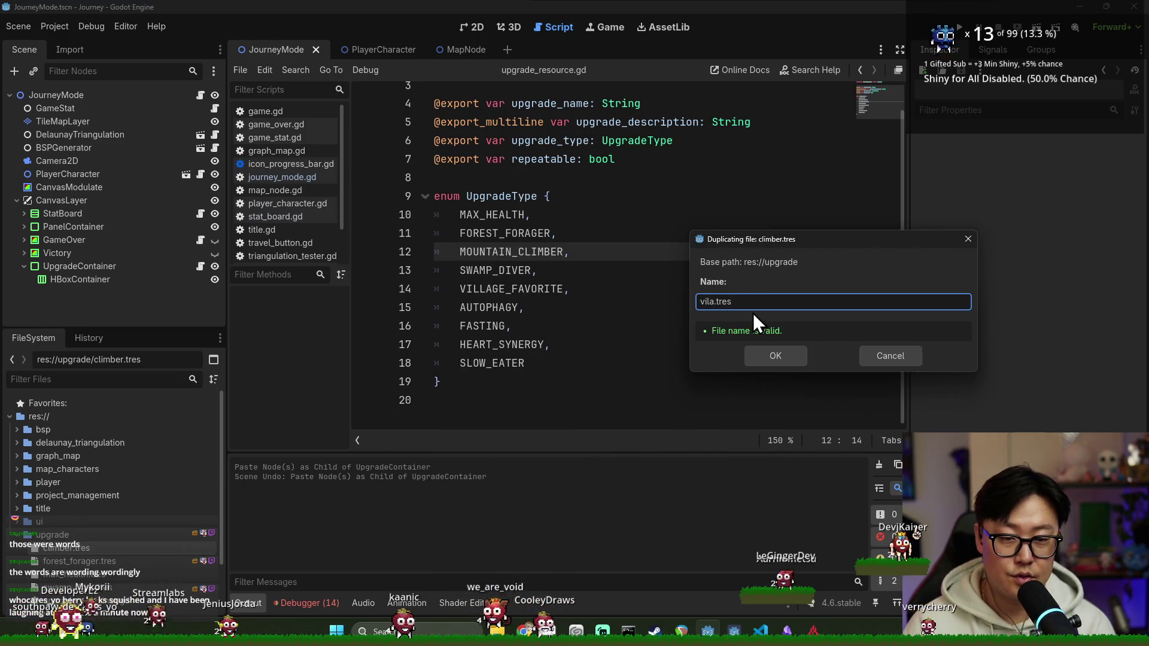
type("_")
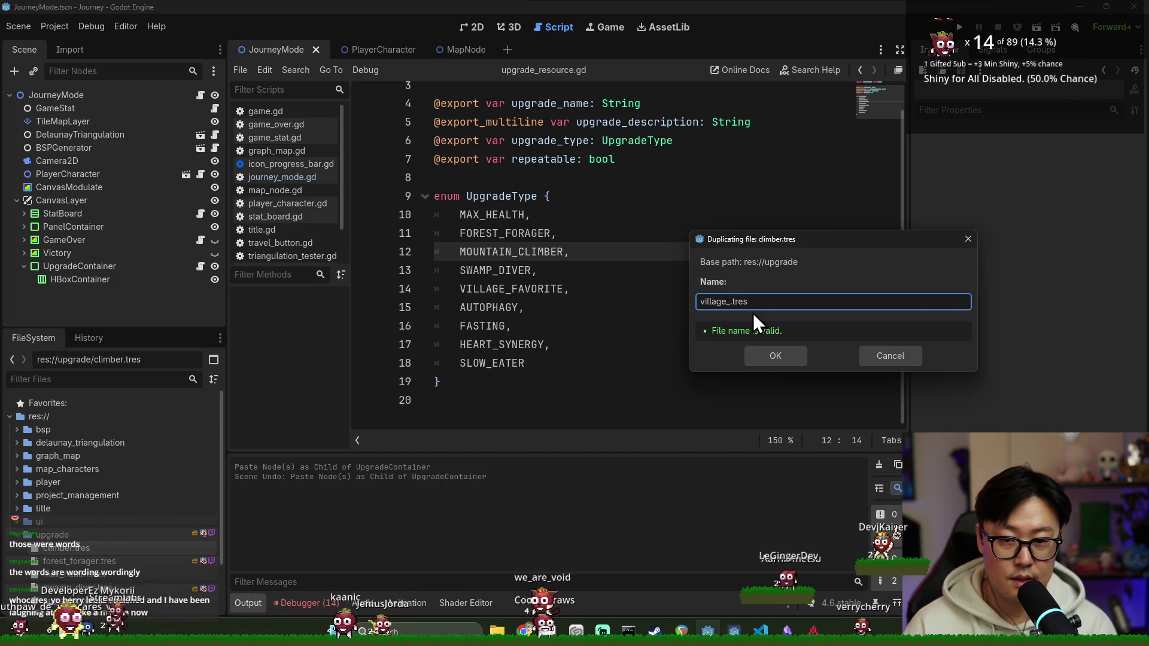
type("favorite")
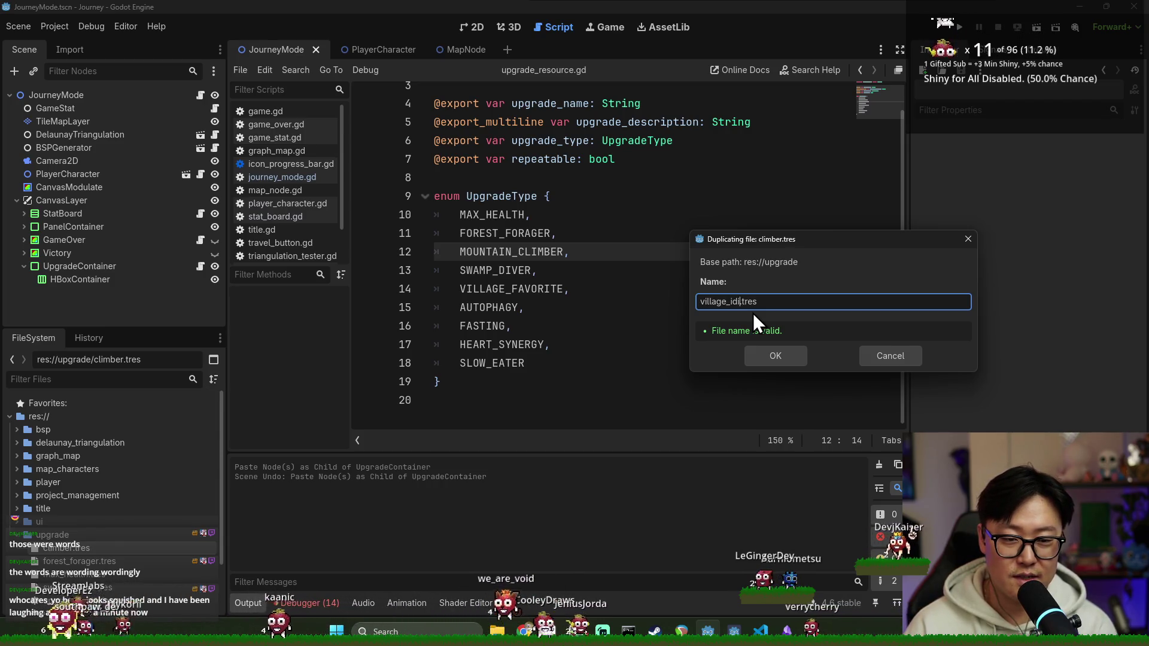
key("Return")
Rename the VILLAGE_FAVORITE enum entry toward VILLAGE_IDIOT and duplicate climber.tres as autophagy.tres
double_click(533, 293)
type("VOI")
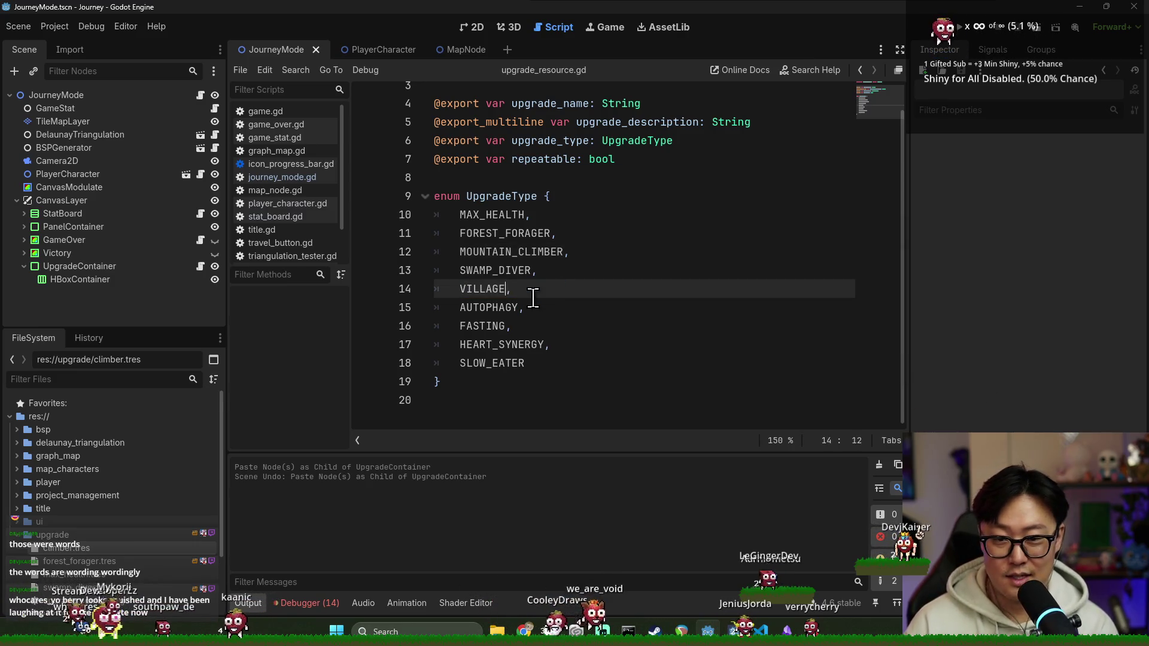
type("IOT")
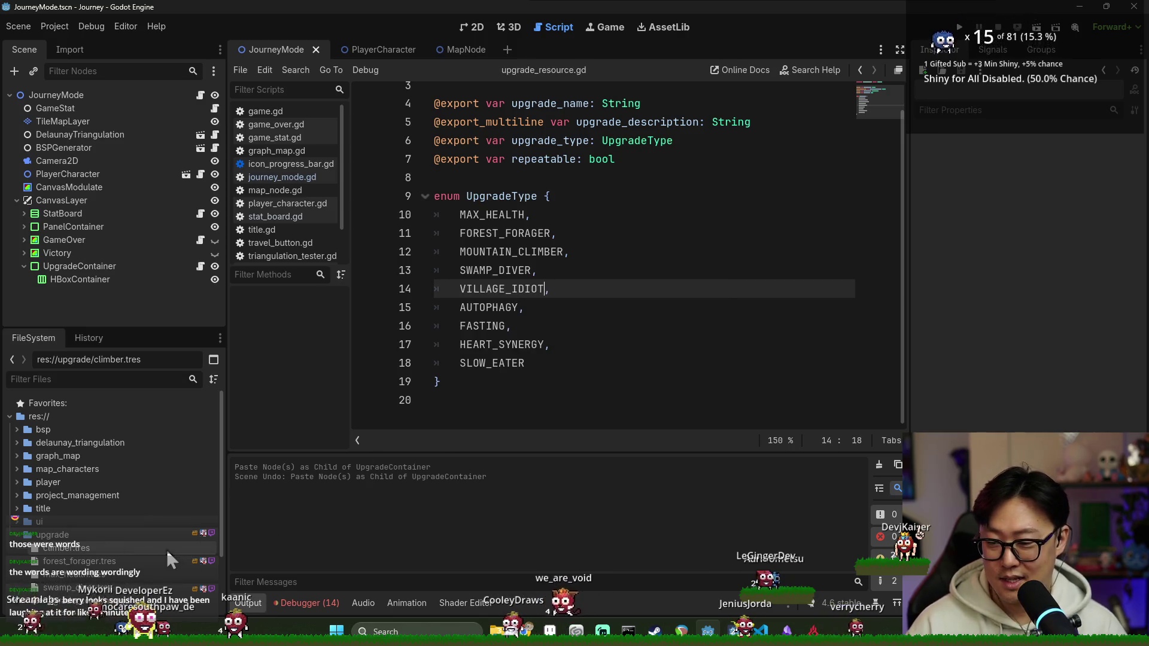
key("ctrl+d")
left_click_drag(595, 249, 798, 251)
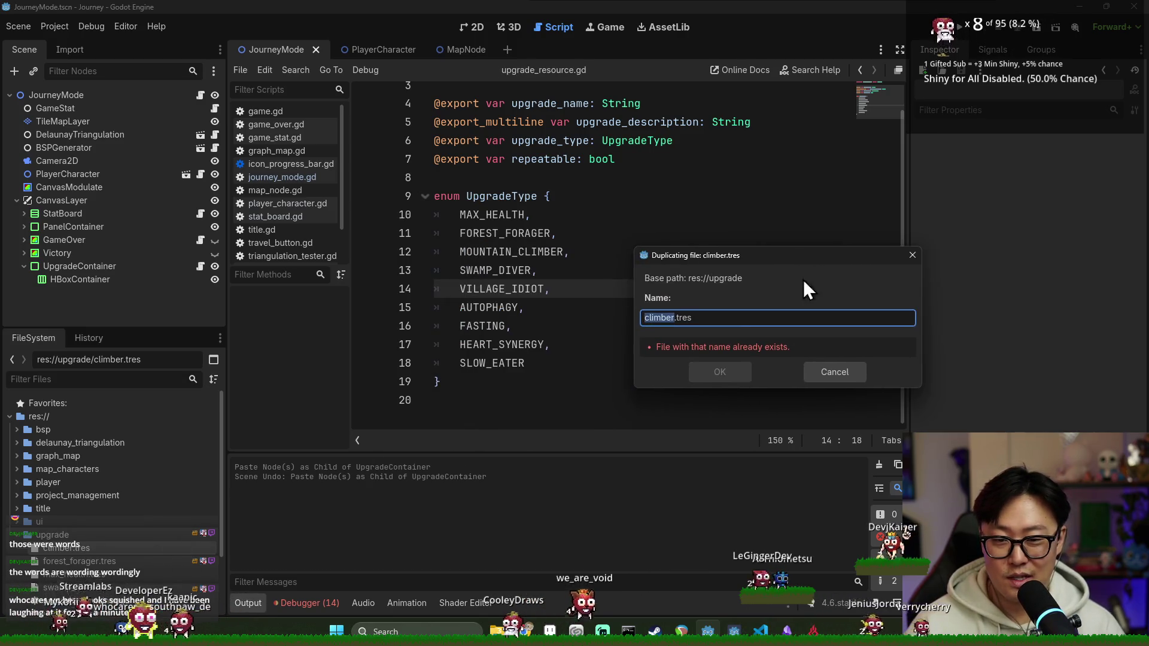
type("autophag")
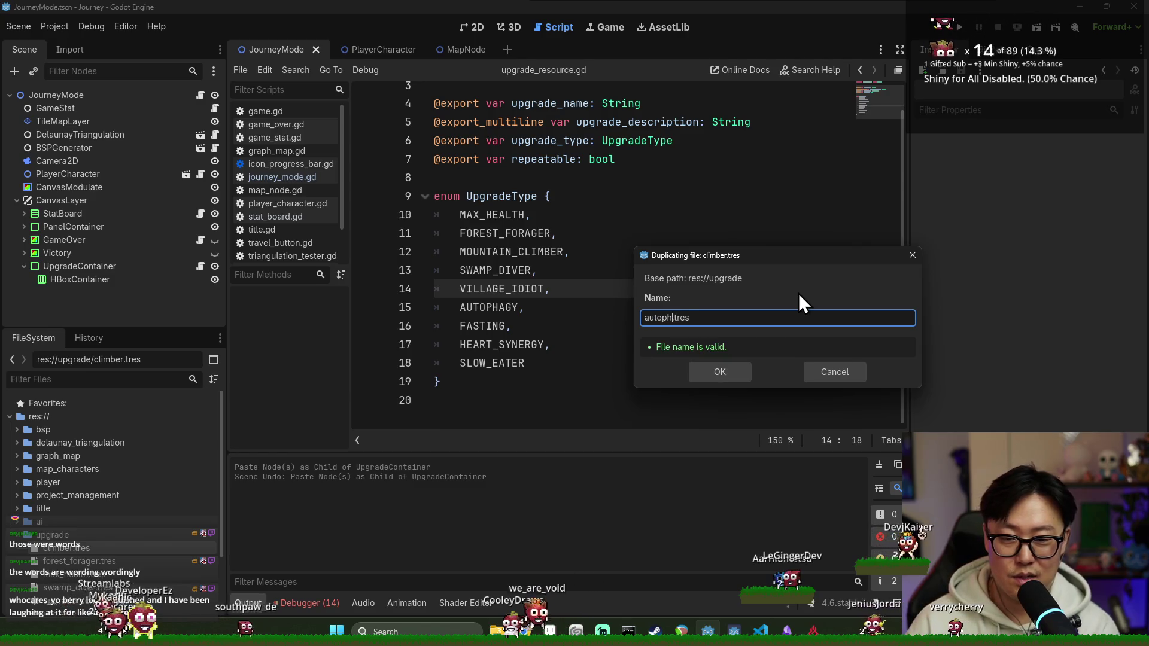
type("y")
left_click(720, 374)
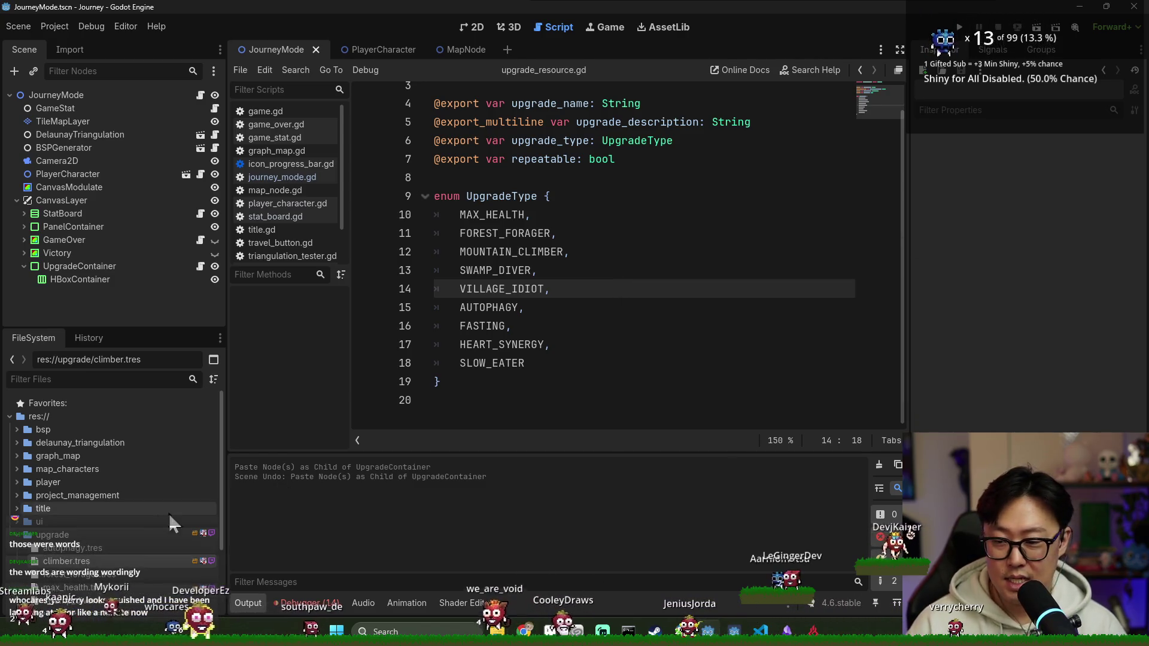
Duplicate autophagy.tres twice, as fasting.tres and slow_eater.tres
key("ctrl+d")
left_click_drag(546, 248, 830, 231)
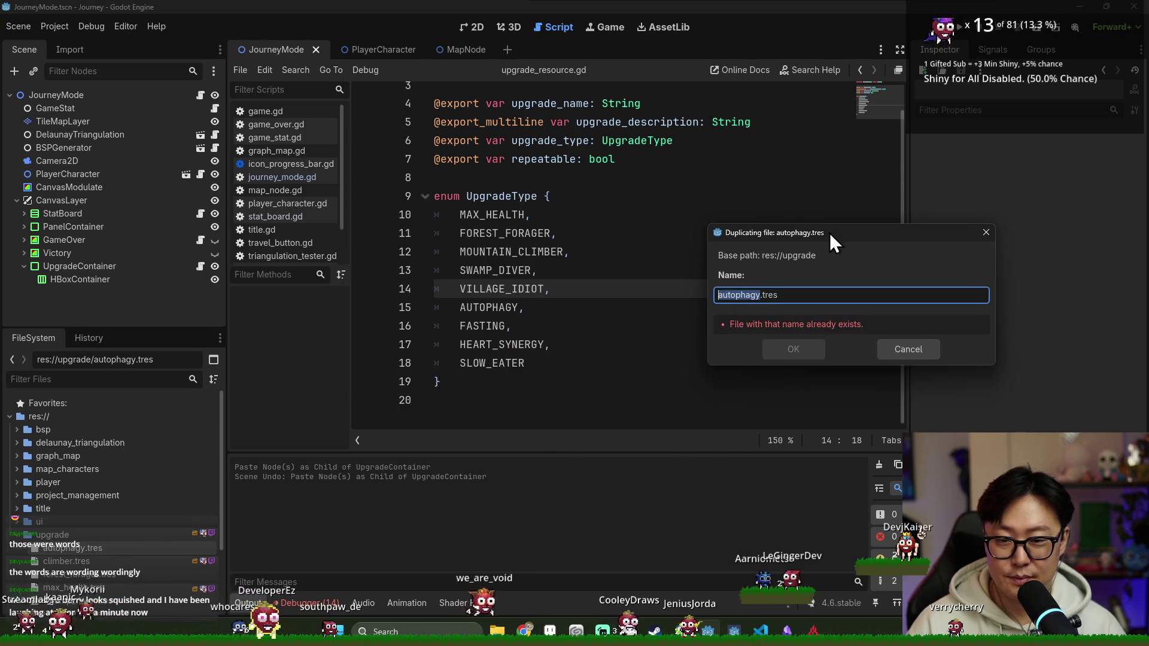
type("fasting")
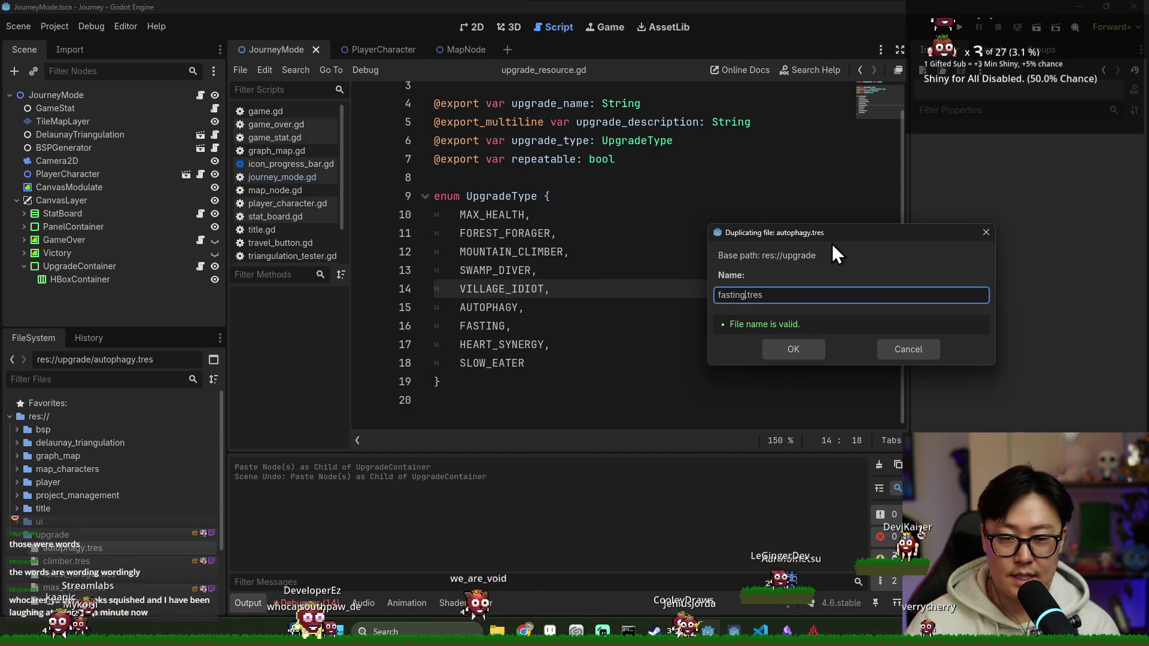
key("Return")
key("ctrl+d")
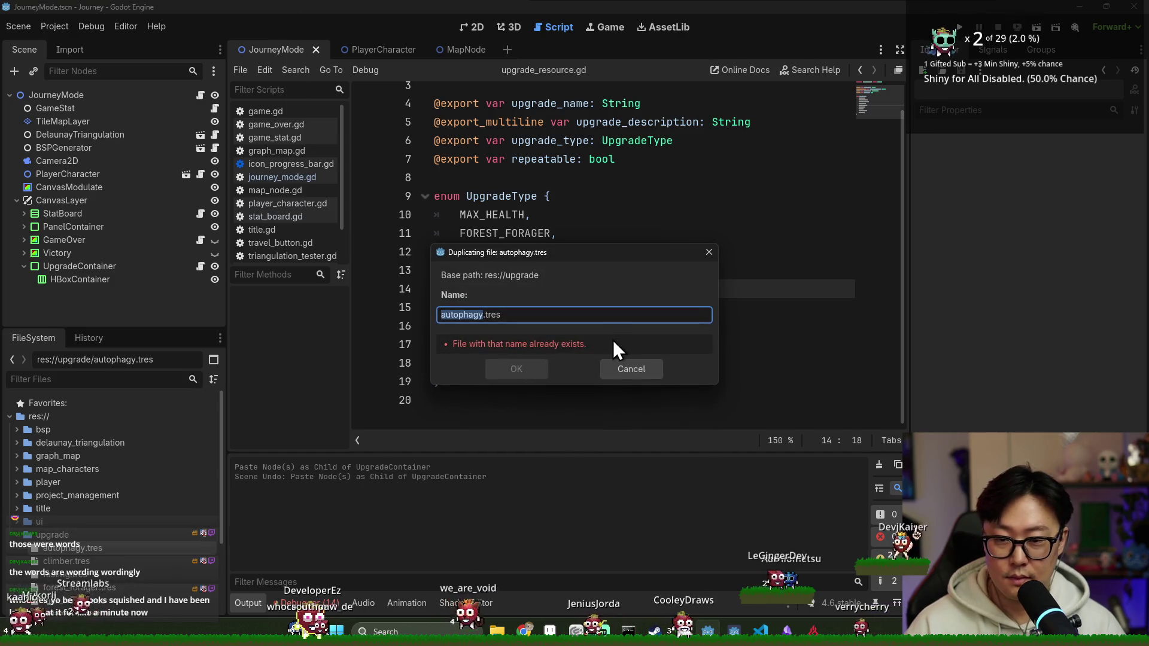
type("heart")
type("_synergy")
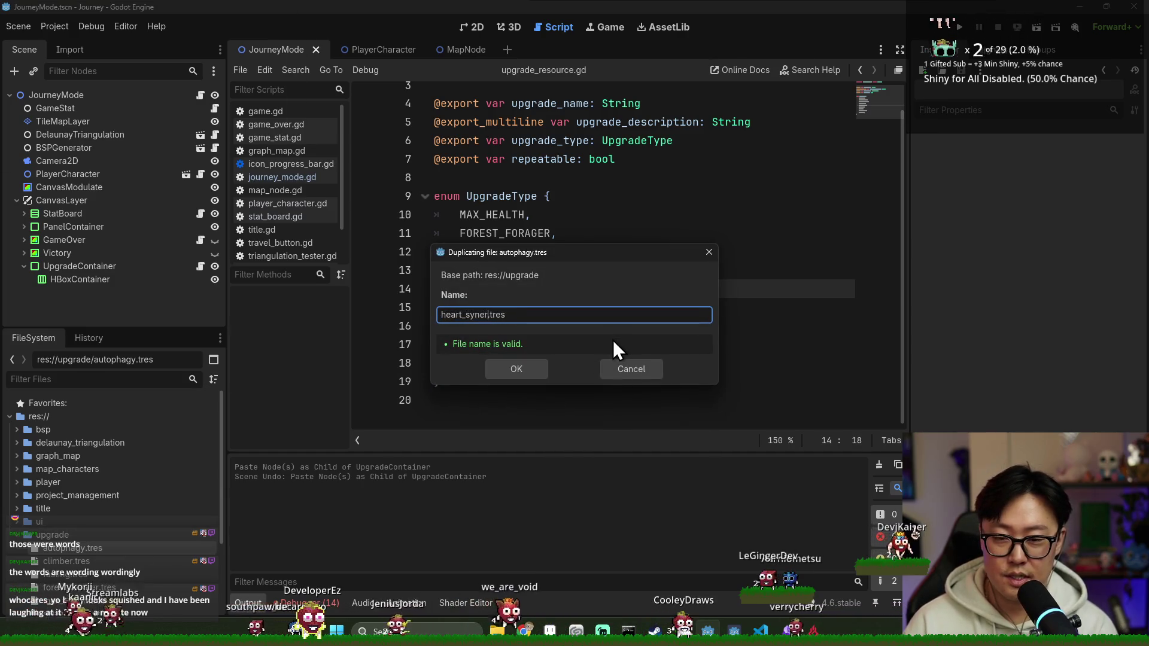
double_click(472, 314)
type("bog")
key("BackSpace")
key("BackSpace")
key("BackSpace")
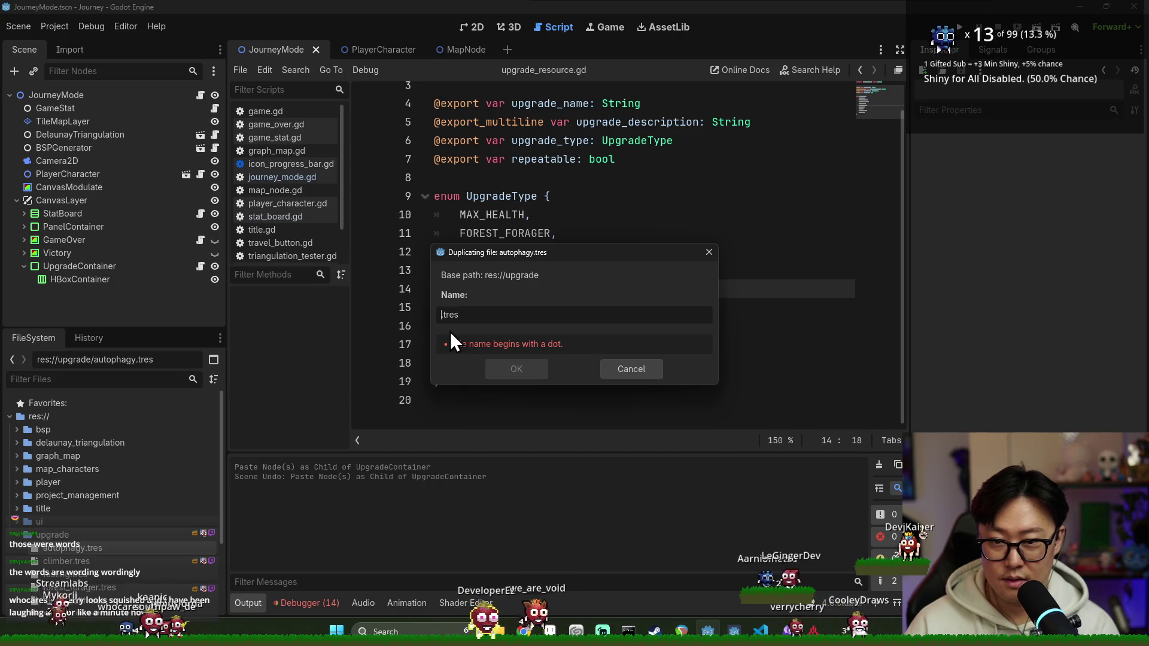
left_click_drag(480, 252, 789, 244)
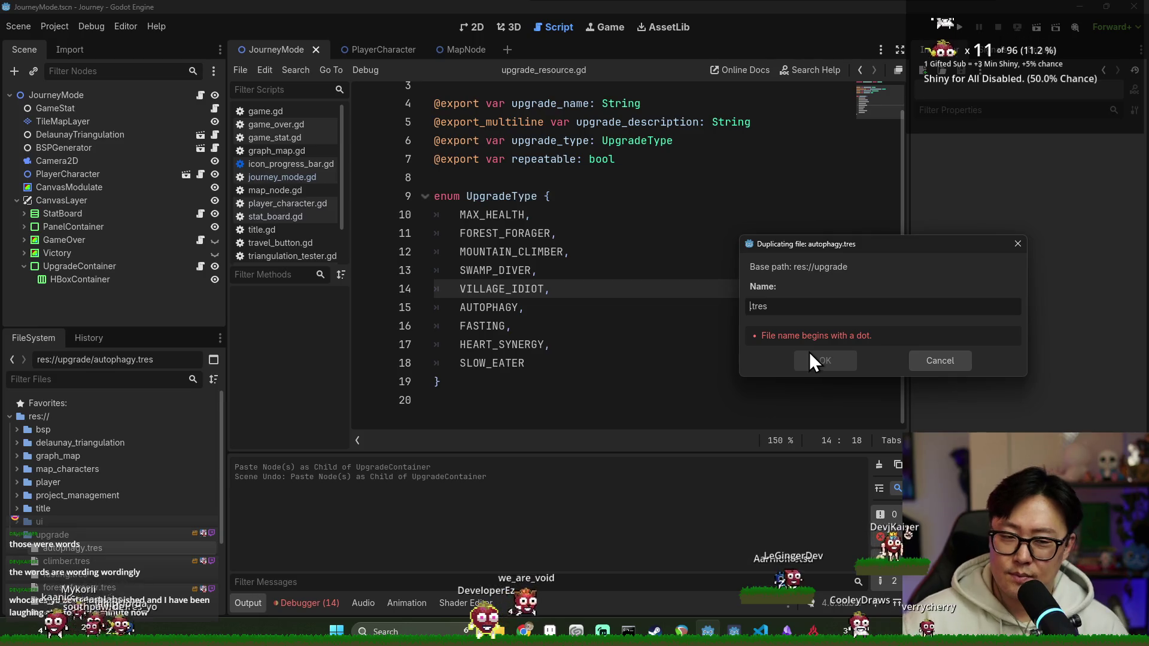
type("slow_eater")
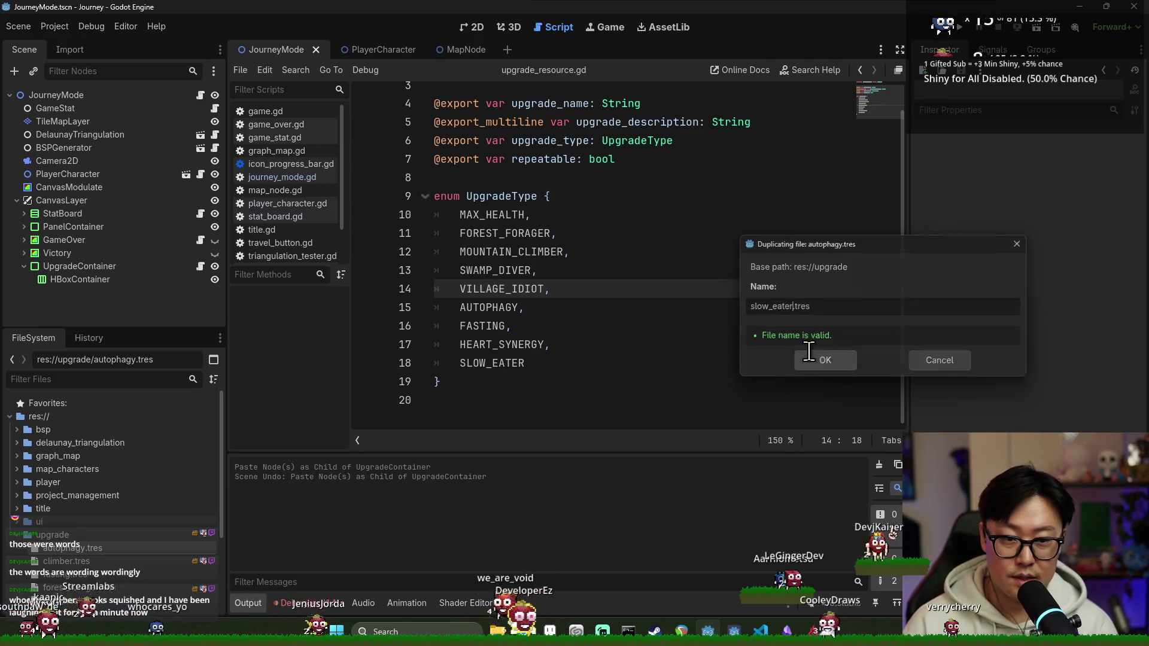
left_click(809, 353)
Delete the HEART_SYNERGY entry from the UpgradeType enum
double_click(500, 346)
key("ctrl+shift+k")
left_click(692, 365)
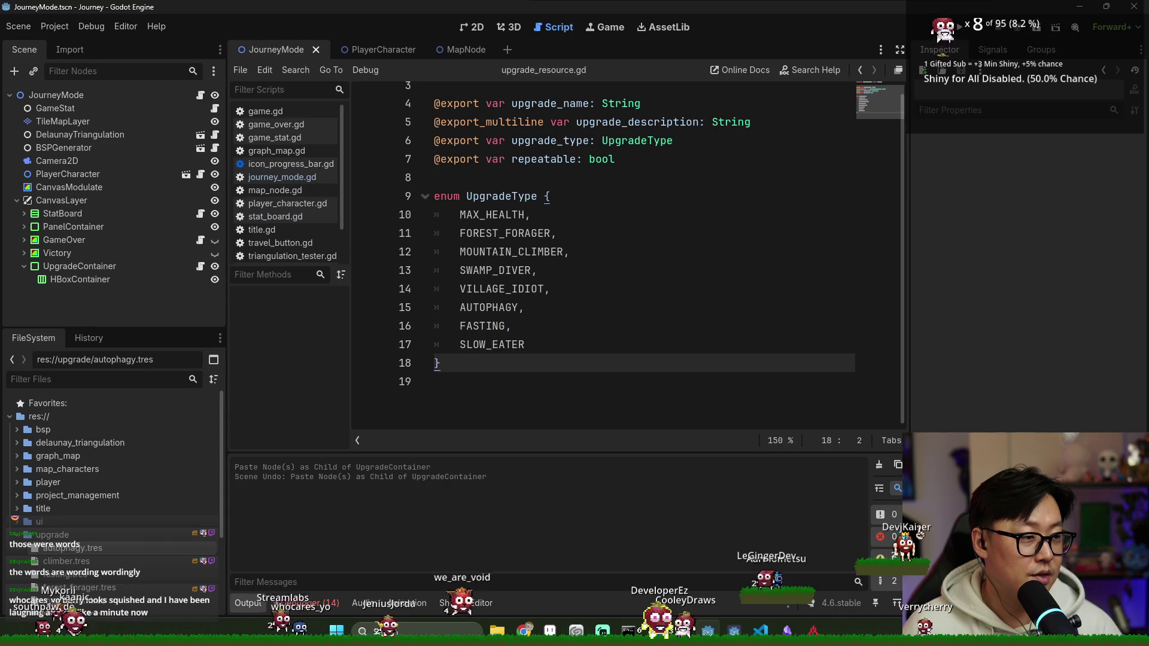
key("alt+Tab")
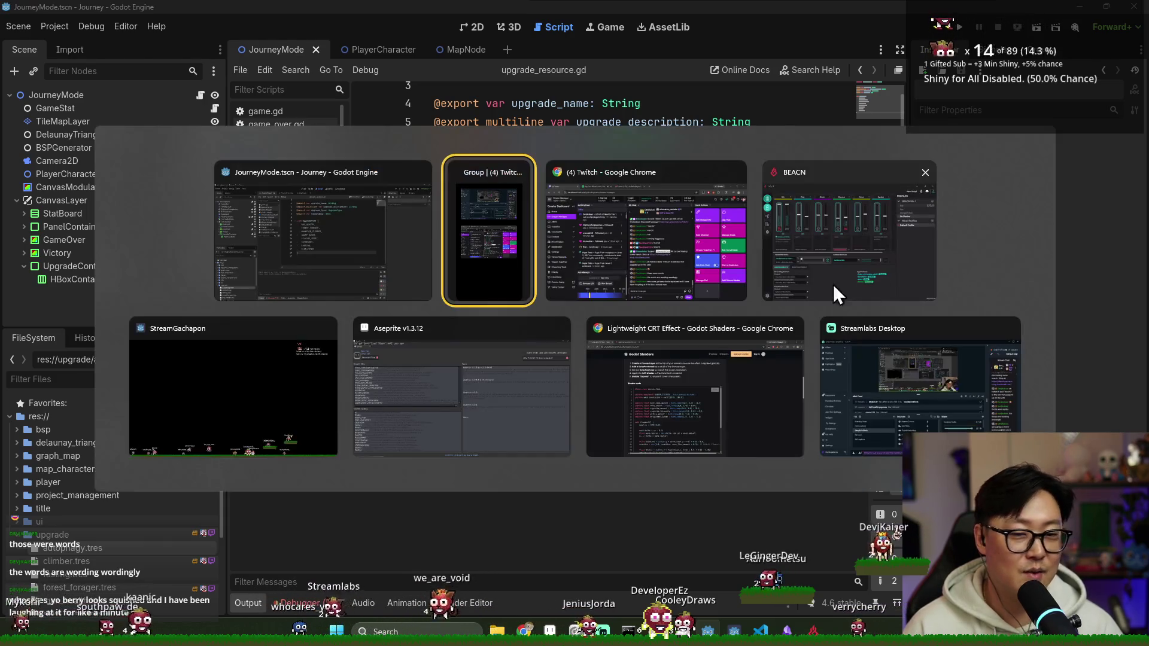
Switch to another window and back to the Godot script editor
left_click(318, 421)
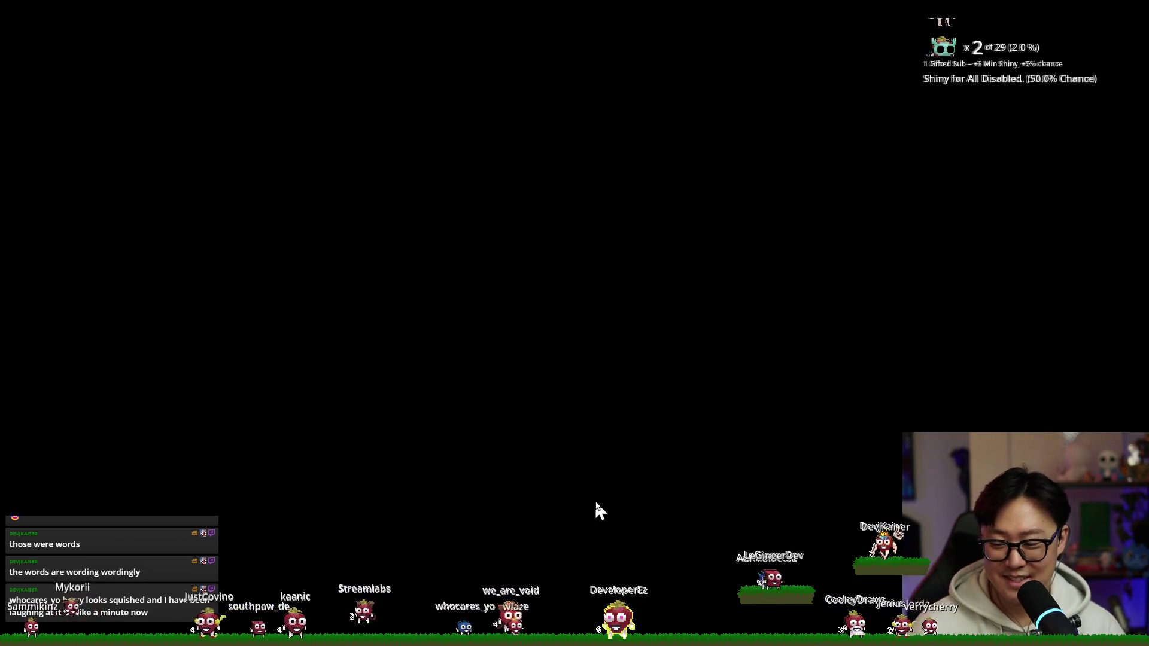
key("alt+Tab")
left_click(570, 282)
left_click(604, 272)
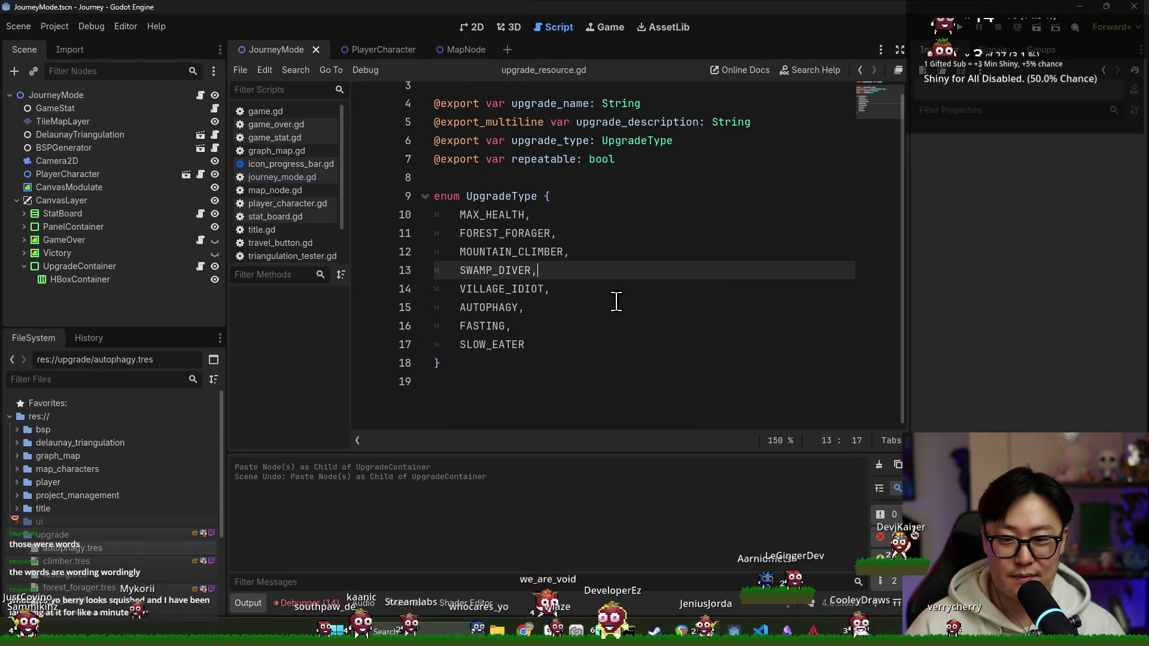
left_click(486, 214)
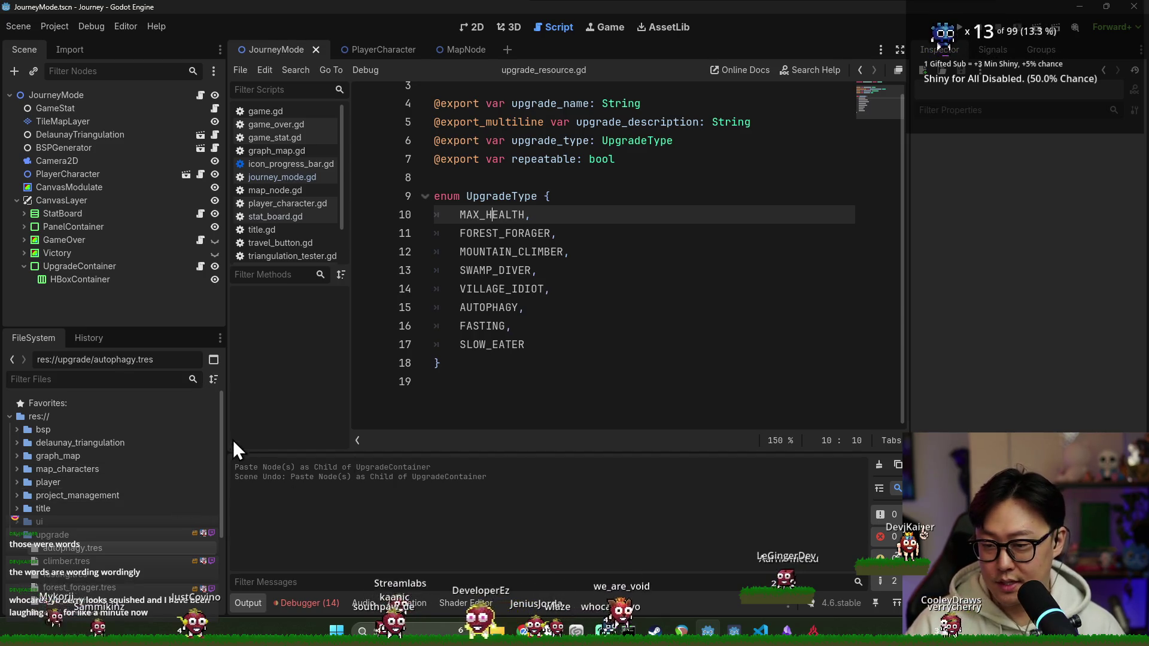
Widen the left dock, save, and select autophagy.tres in the upgrade folder
left_click_drag(230, 441, 247, 441)
key("ctrl+s")
scroll(127, 515, "down", 3)
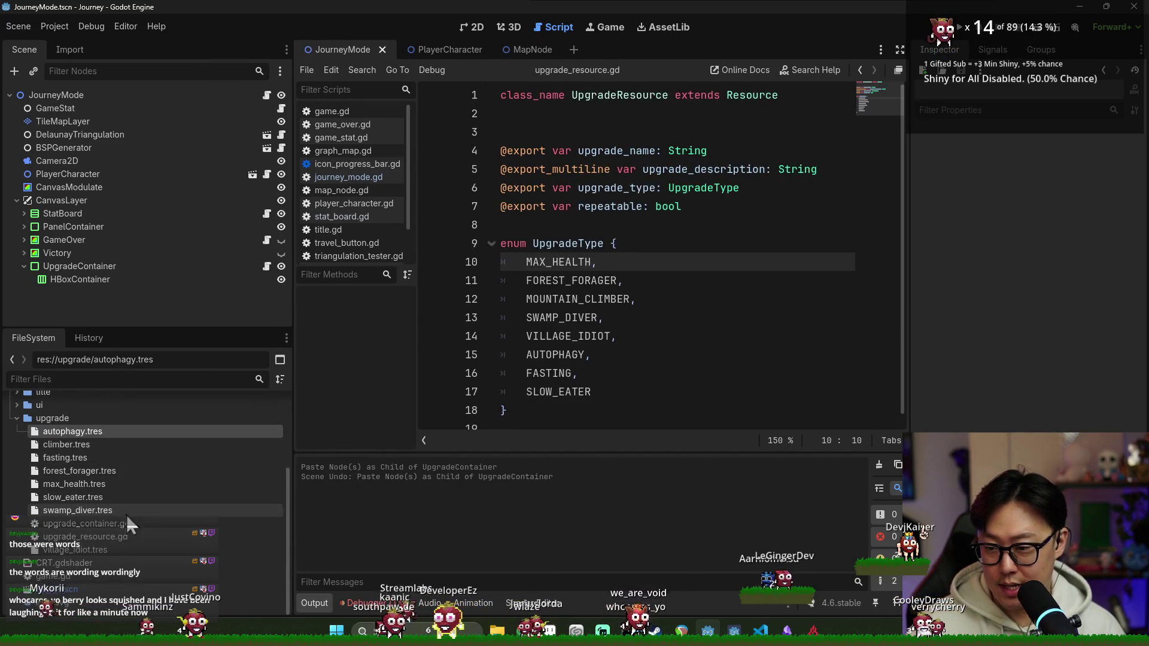
left_click(86, 432)
Name the upgrade Autophagy and describe it as 'Gain provision whenever you lose health.'
left_click(1033, 160)
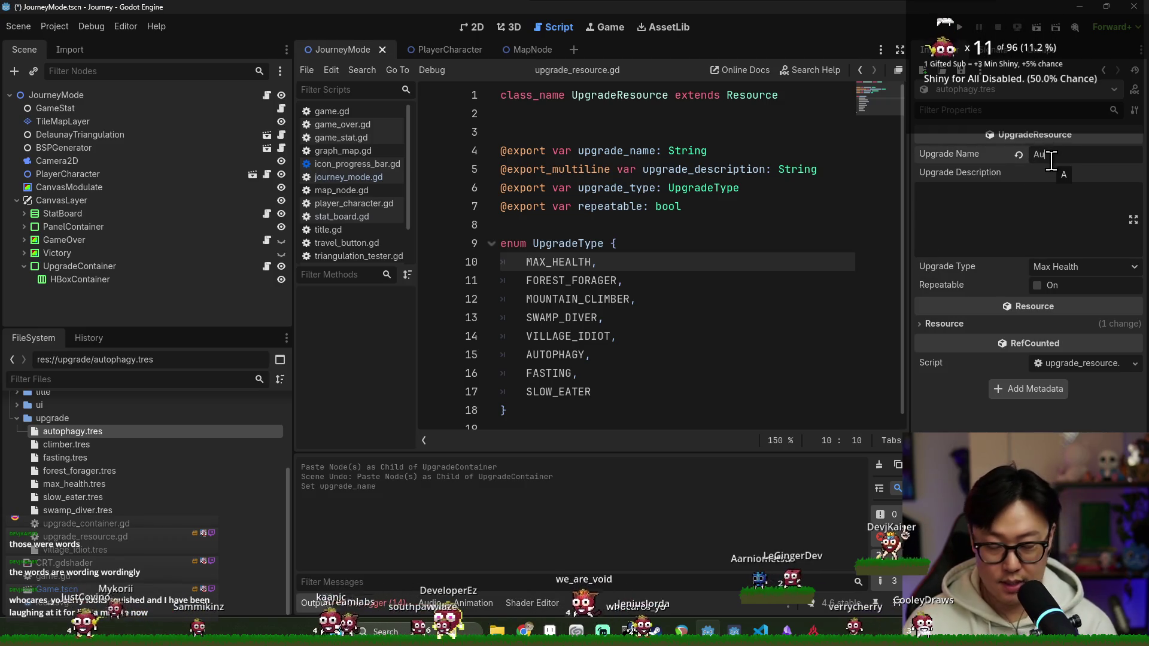
type("hagy")
left_click(1038, 236)
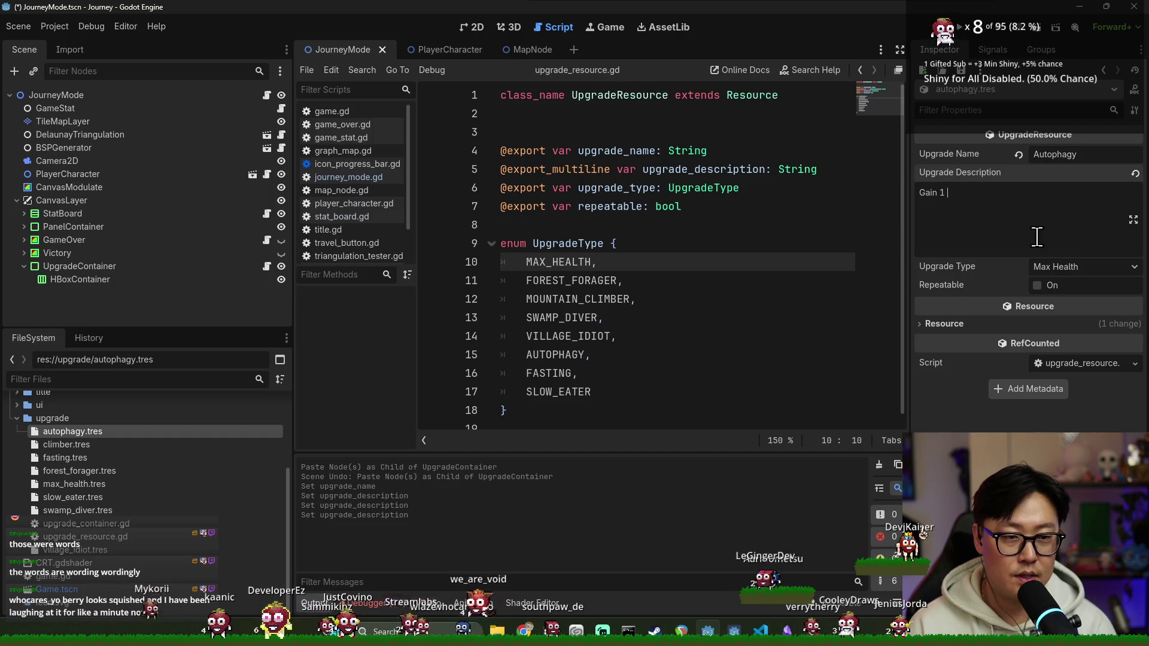
type("rovision whenever")
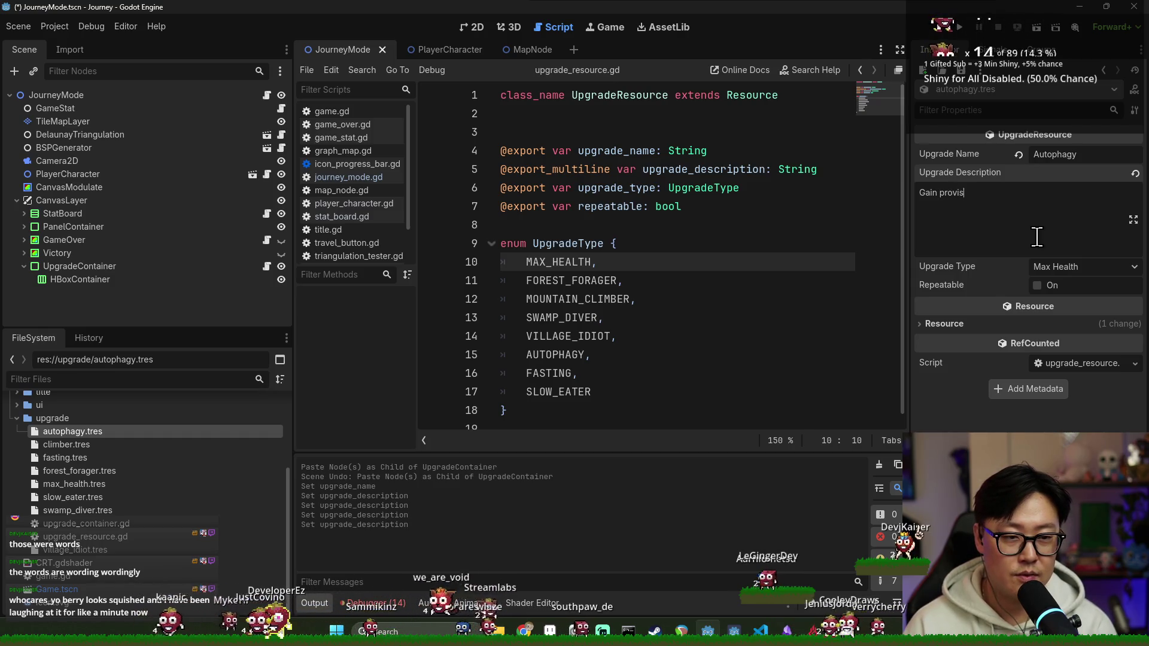
type(" you lose health.")
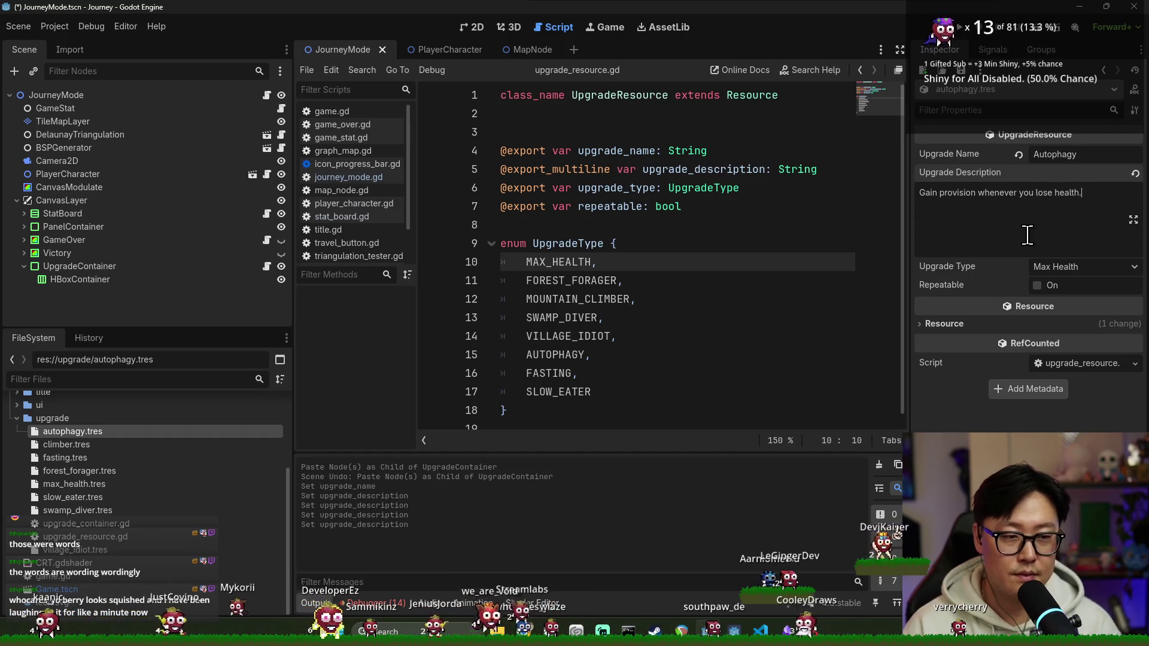
key("ctrl+s")
Set the Upgrade Type to Autophagy, save, and load climber.tres
left_click(1050, 268)
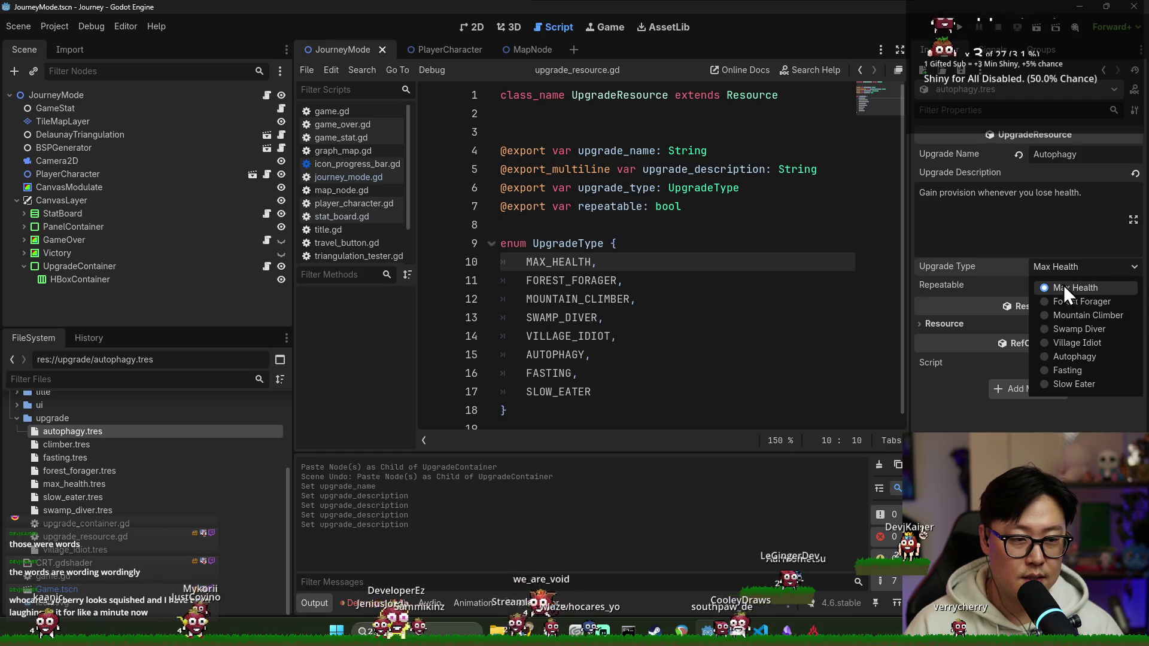
left_click(1077, 356)
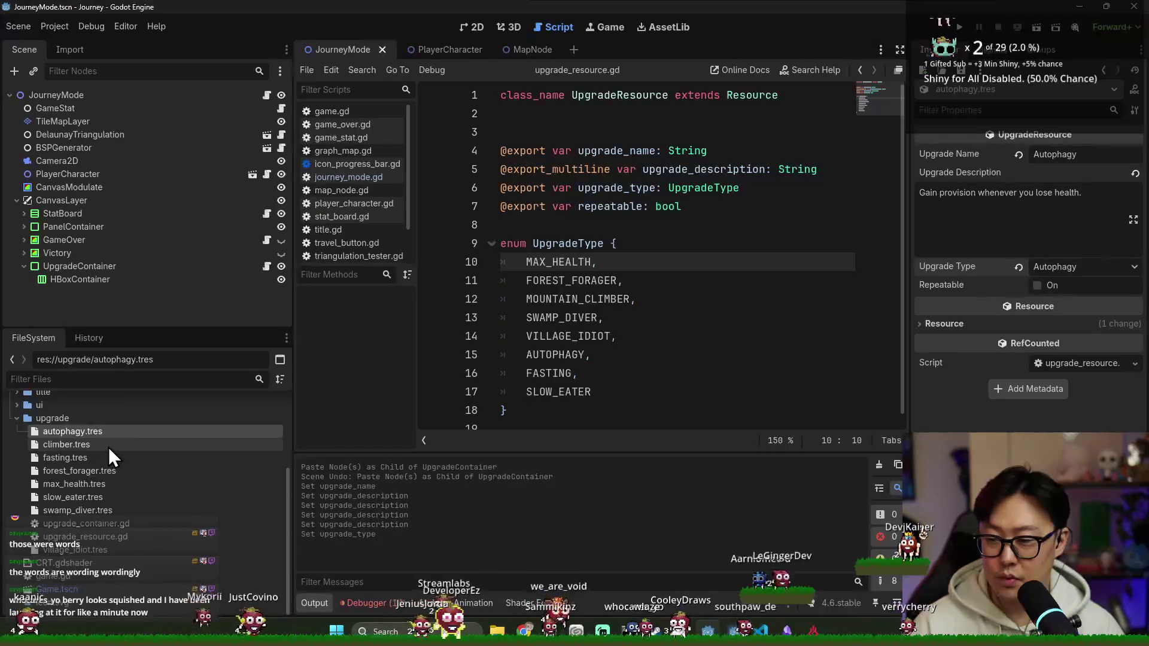
left_click(85, 447)
key("ctrl+s")
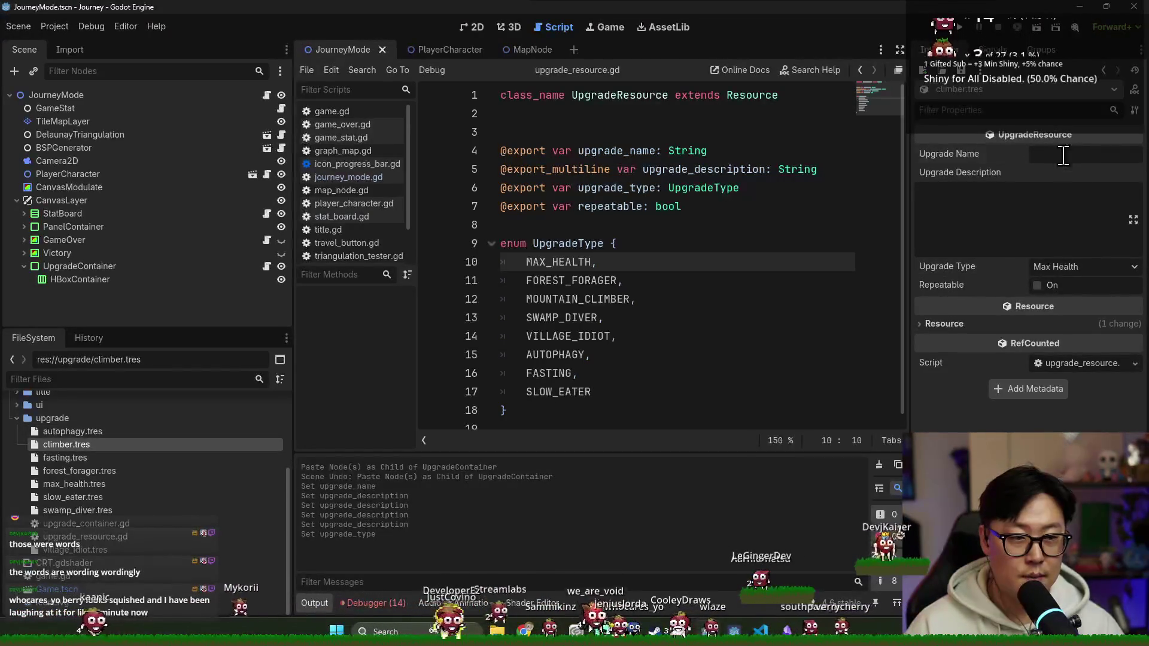
Describe the climber upgrade as "Can't lose provision and health from visiting mountain."
left_click(1027, 223)
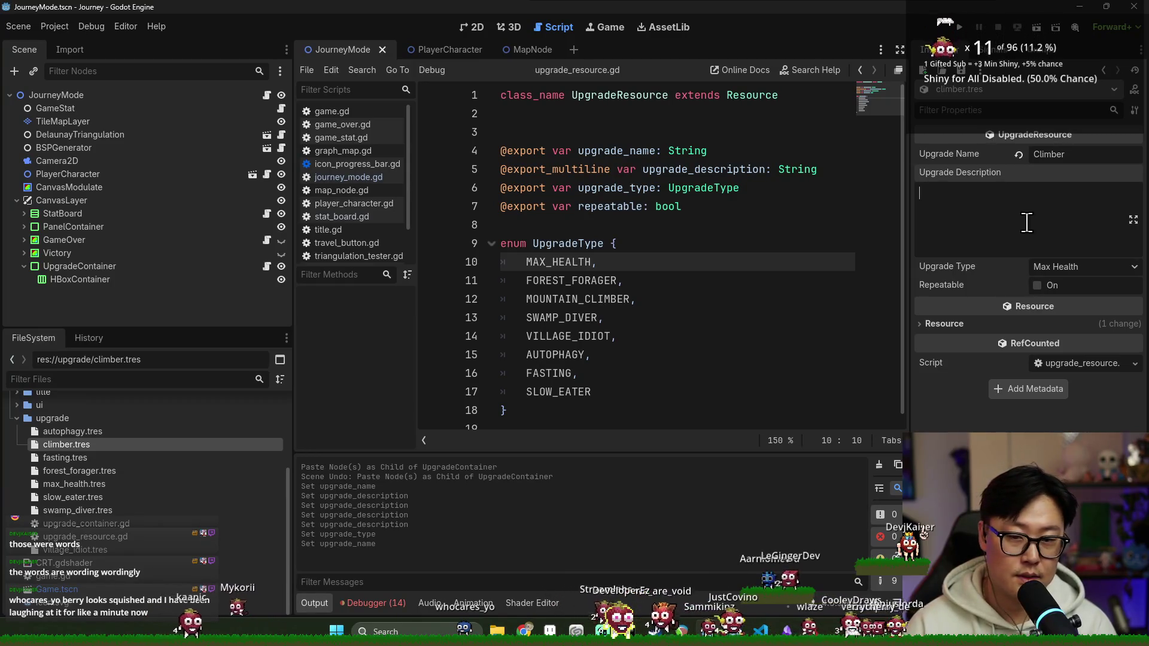
type("ountain")
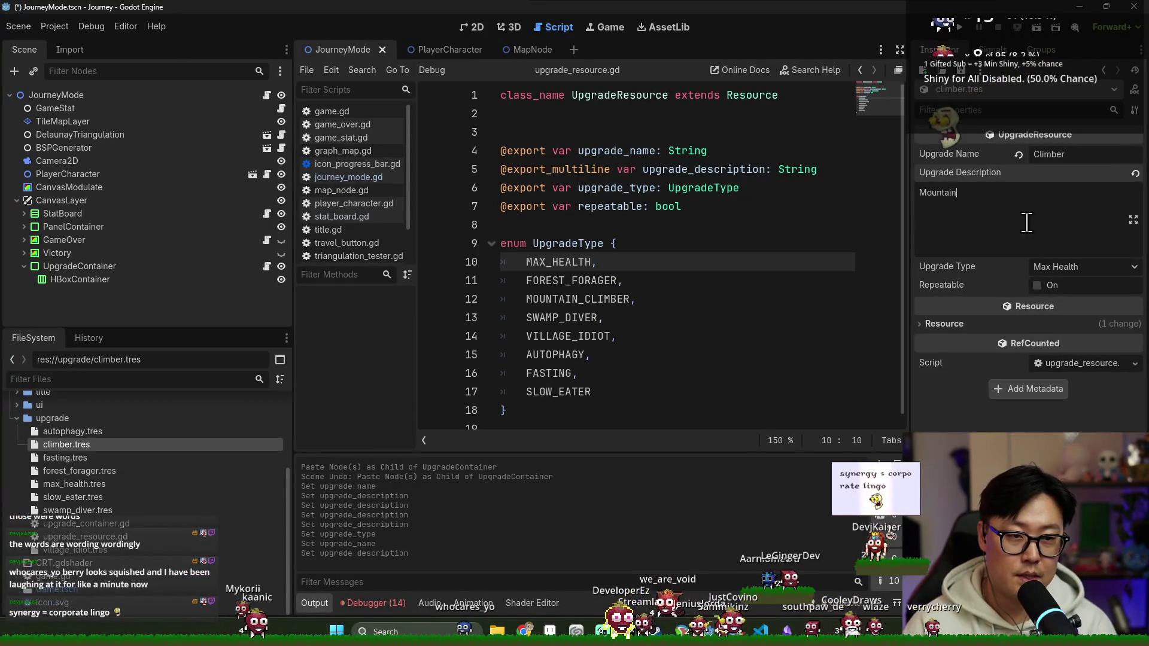
key("BackSpace")
key("BackSpace")
key("BackSpace")
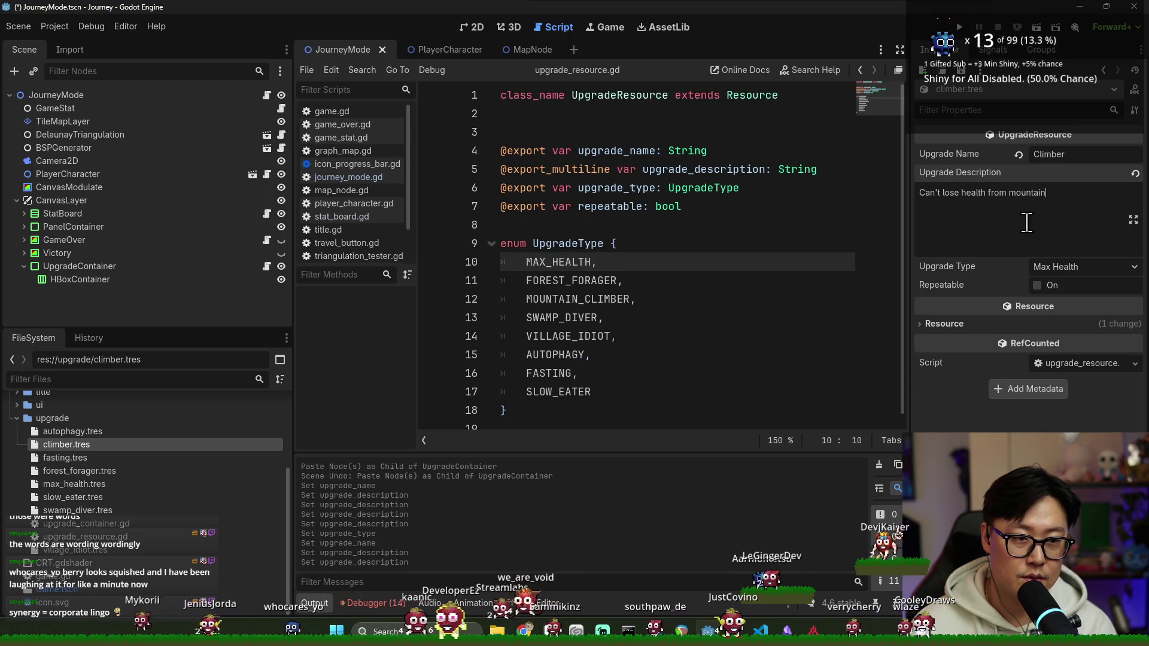
type("provision and")
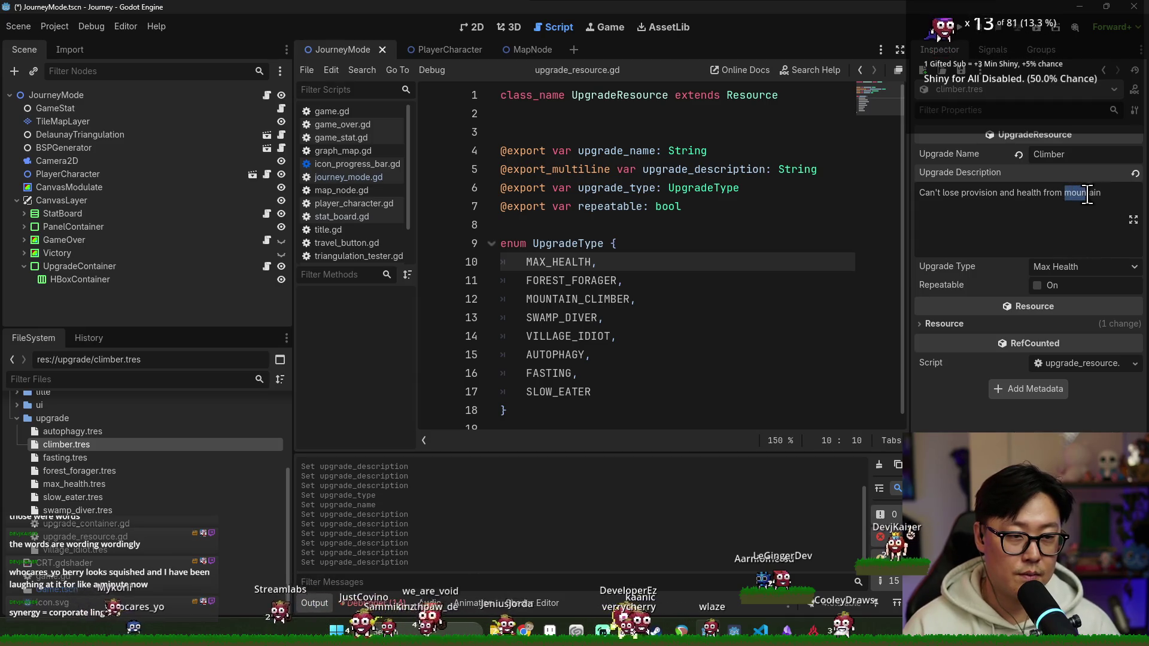
left_click_drag(1079, 193, 1108, 193)
type("visiting")
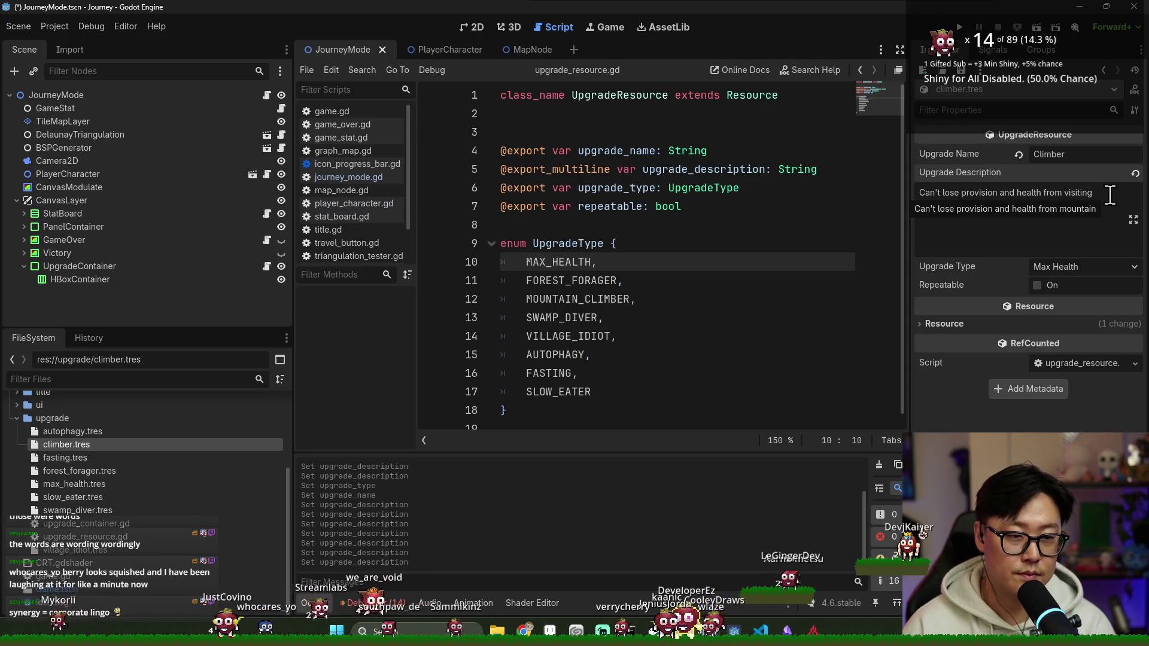
type(" mountain.")
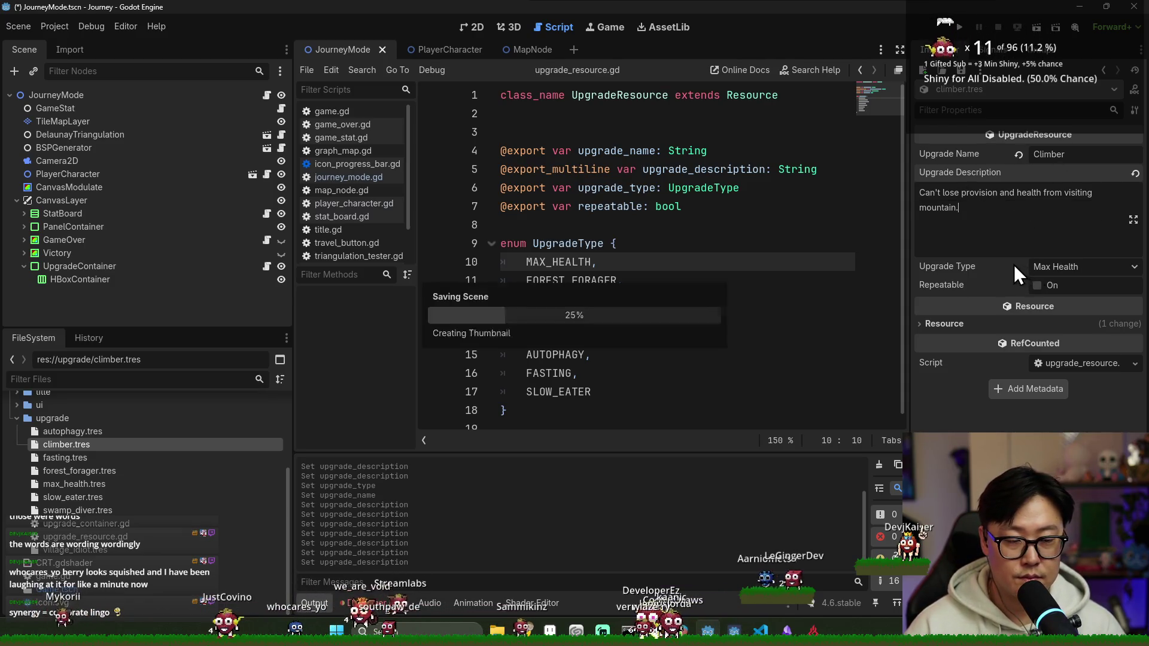
left_click(107, 459)
Give fasting.tres the name Fasting, its doubled-max-health description, and type Fasting
left_click(1064, 155)
type("Fasting")
left_click(1057, 221)
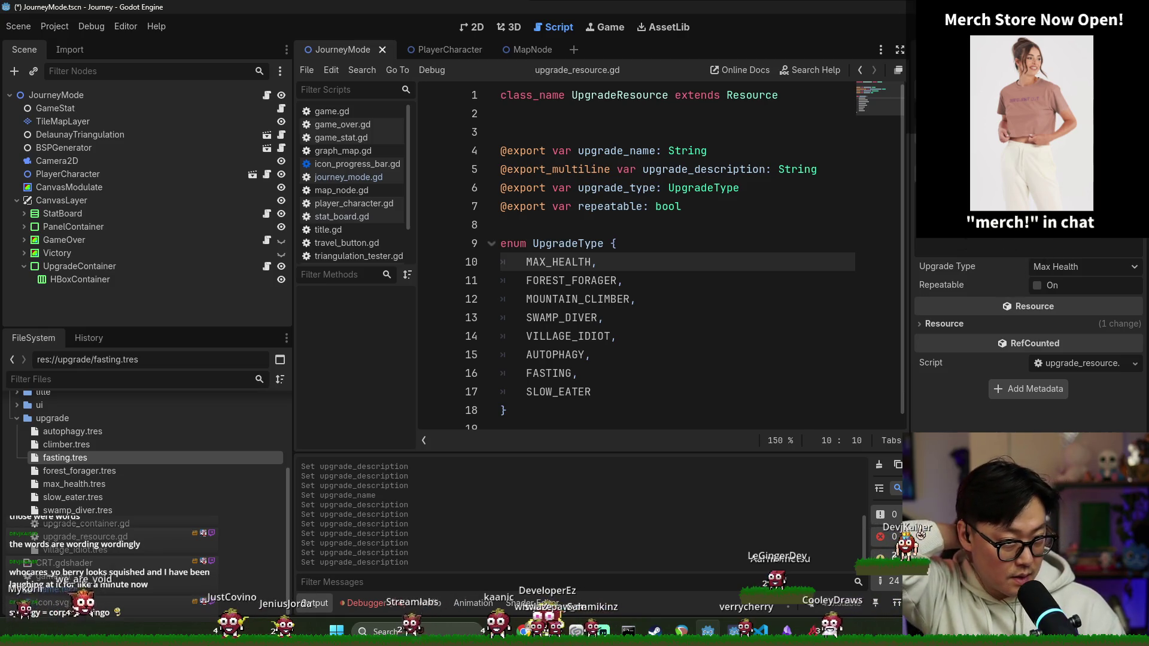
left_click(1068, 268)
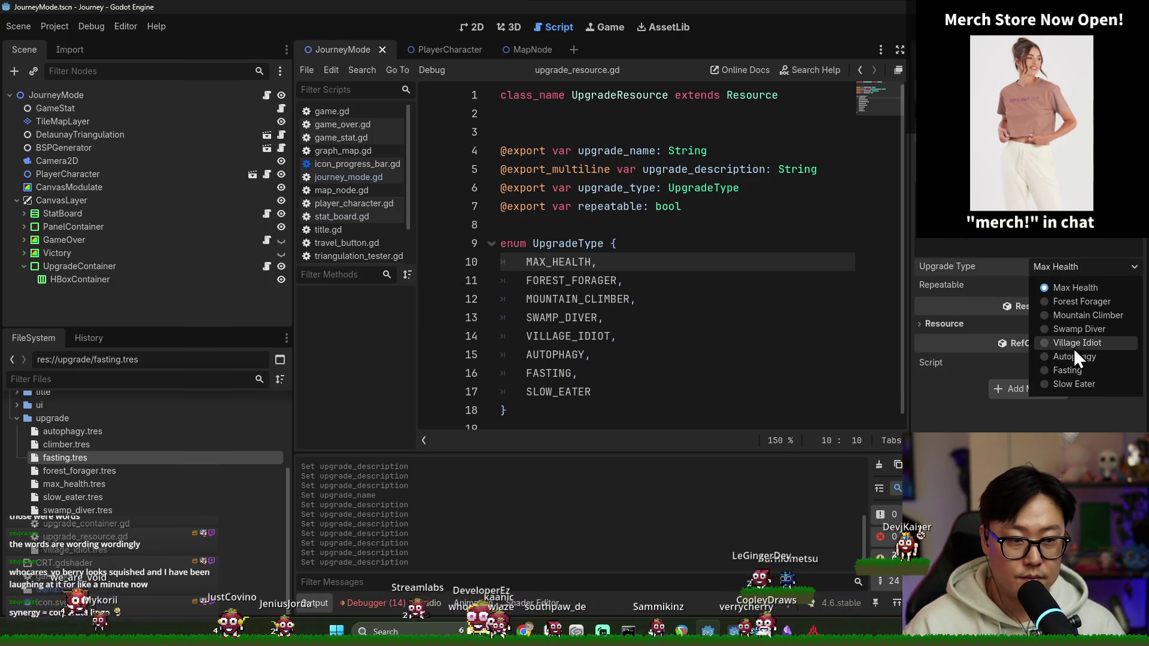
left_click(1076, 370)
key("ctrl+s")
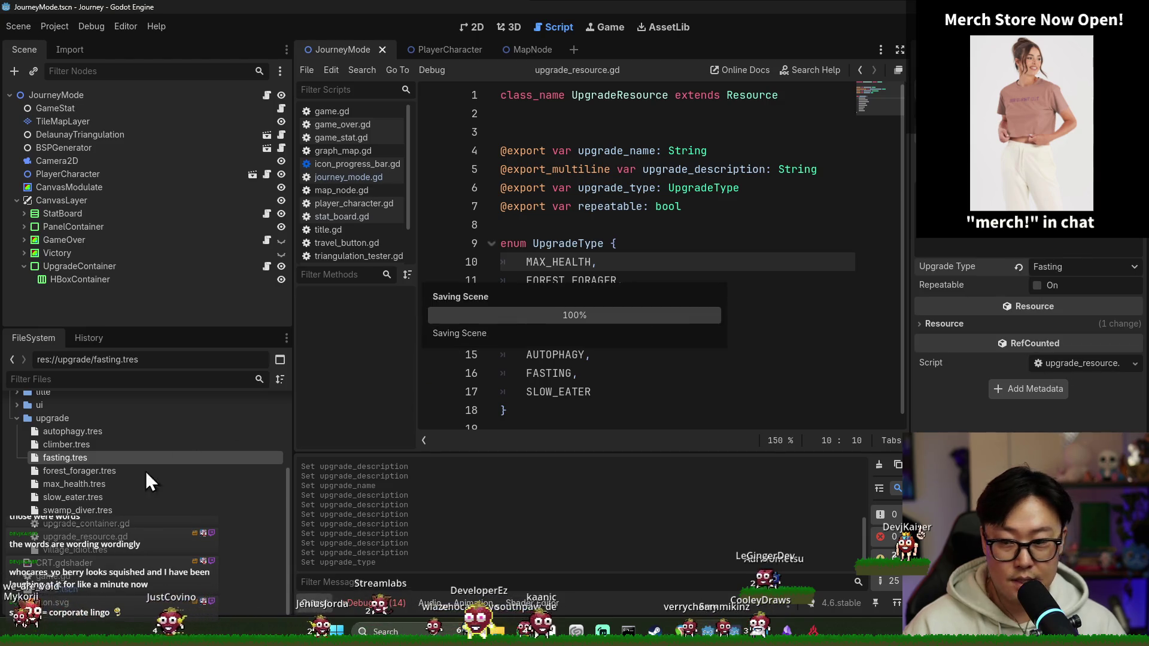
Set climber.tres's Upgrade Type to Mountain Climber and save
left_click(113, 446)
left_click(1071, 267)
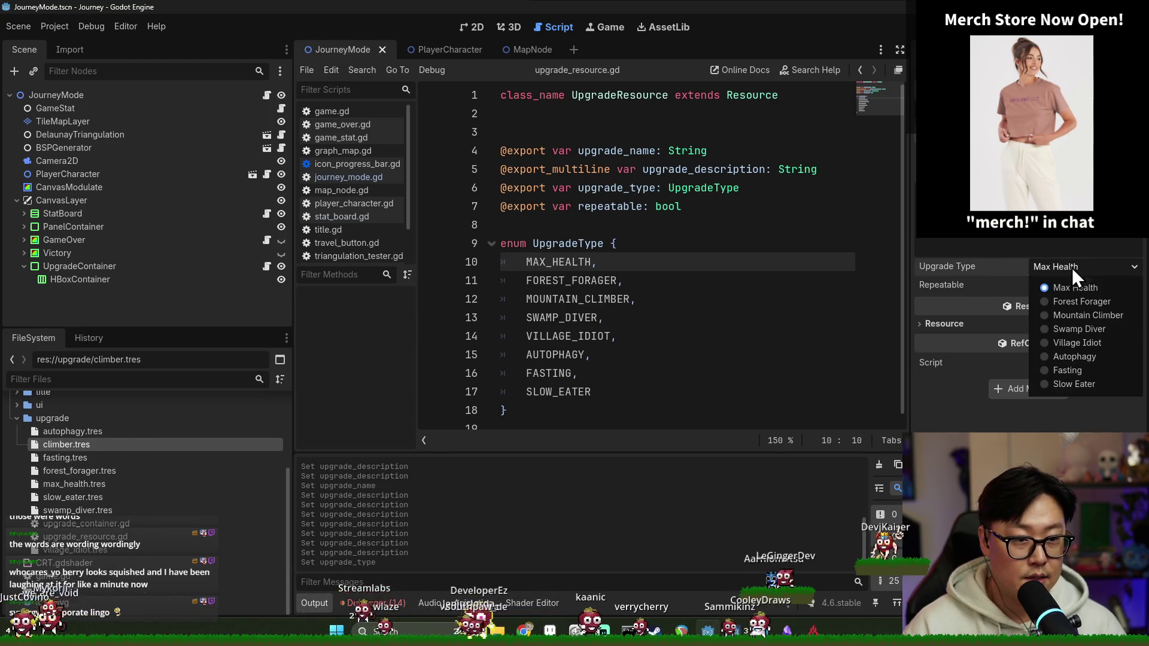
left_click(1070, 317)
key("ctrl+s")
Review the Autophagy and Fasting upgrades, then load forest_forager.tres
left_click(96, 434)
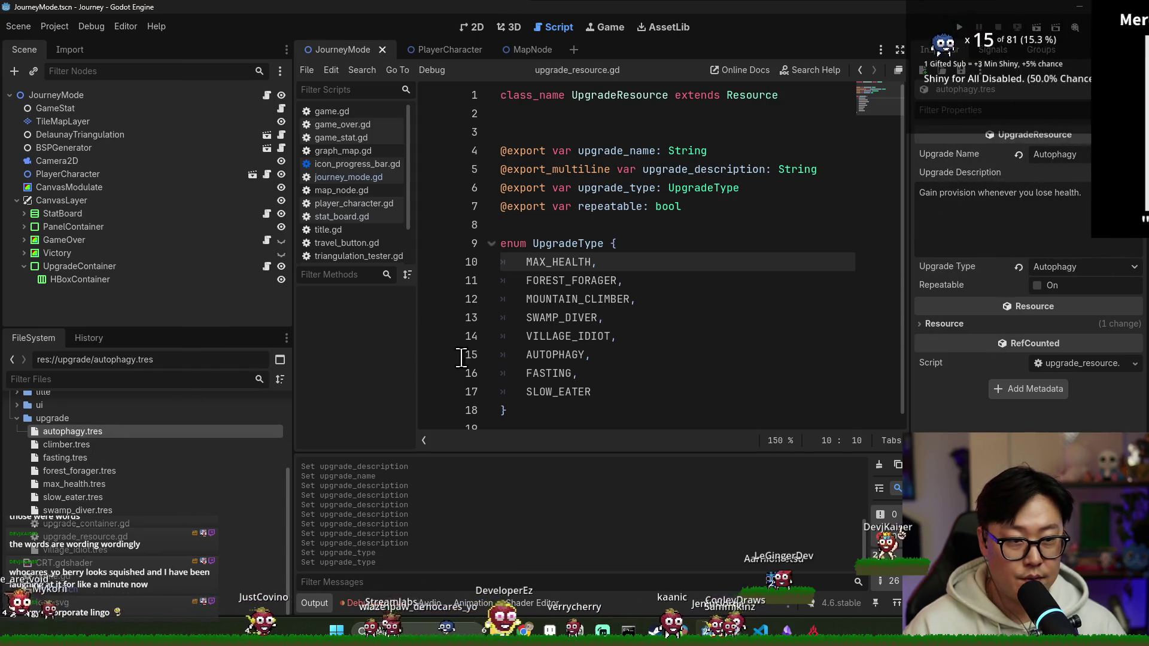
key("ctrl+s")
left_click(91, 458)
left_click(94, 472)
key("ctrl+s")
Name the upgrade Forager with the description 'Double provision gained from forest…'
left_click(1063, 157)
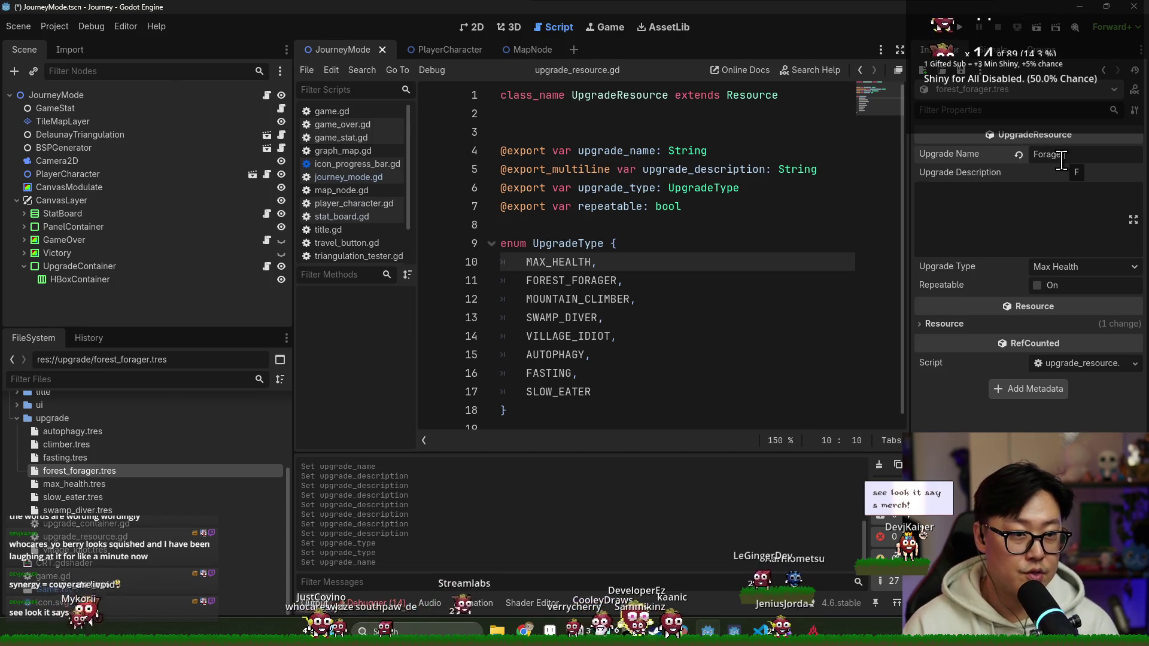
left_click(1018, 222)
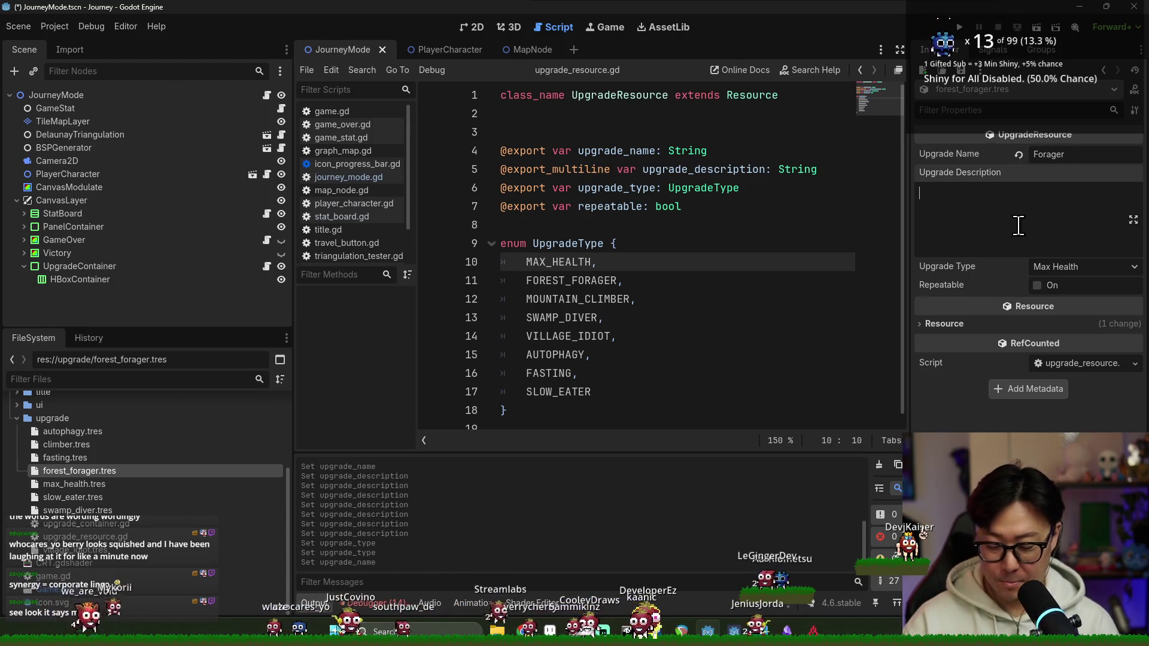
type("Double provision gaine")
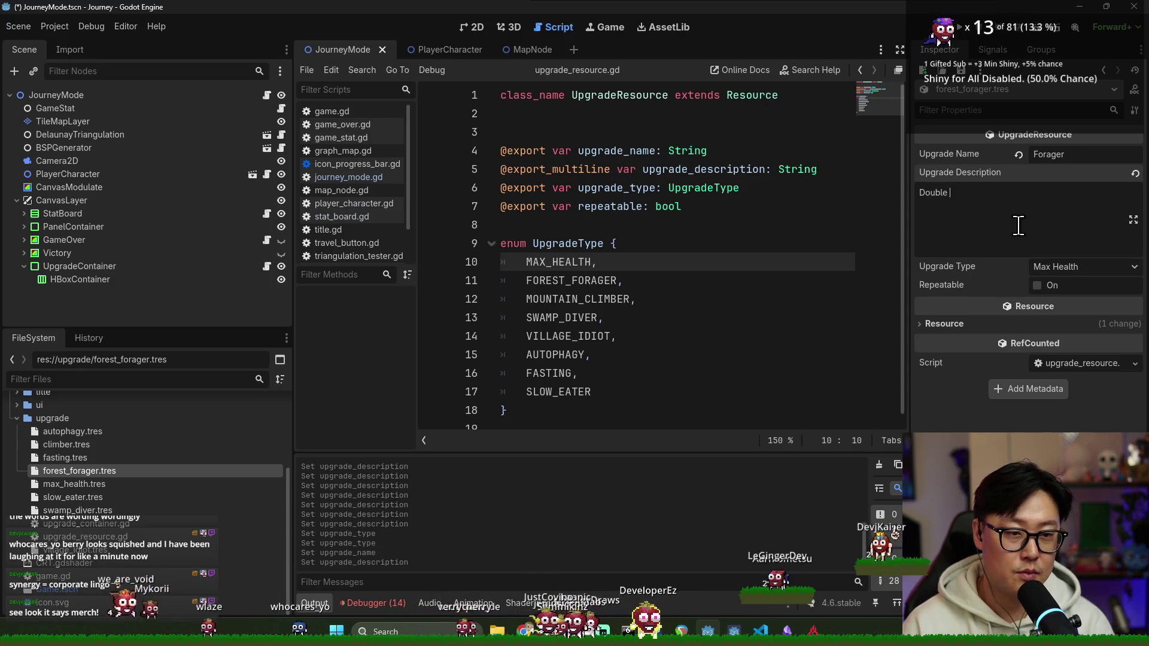
type("d from ")
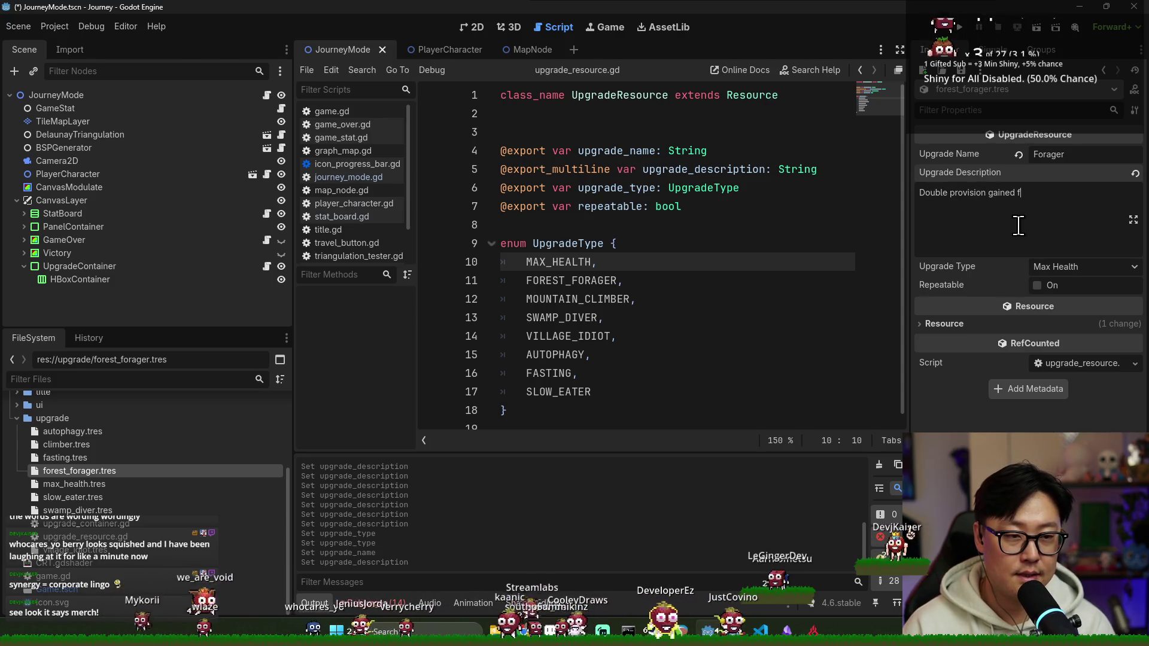
type("from f")
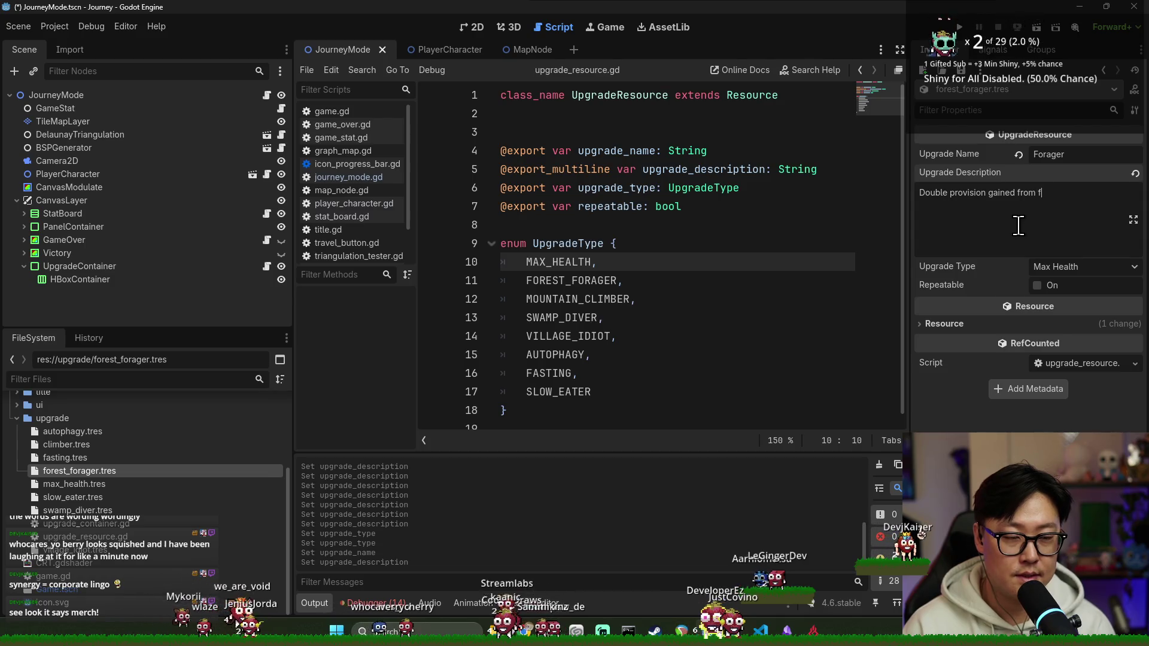
key("BackSpace")
key("BackSpace")
type("orest.")
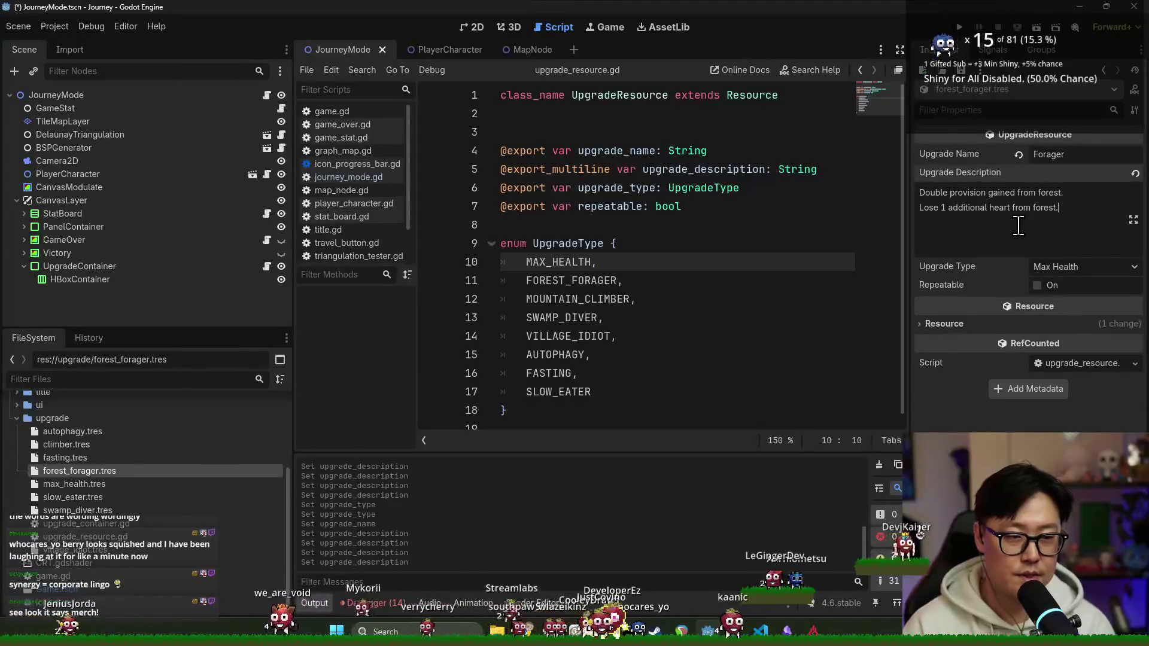
Set the Upgrade Type to Forest Forager, save, and load max_health.tres
left_click(1036, 270)
left_click(1069, 305)
key("ctrl+s")
left_click(96, 484)
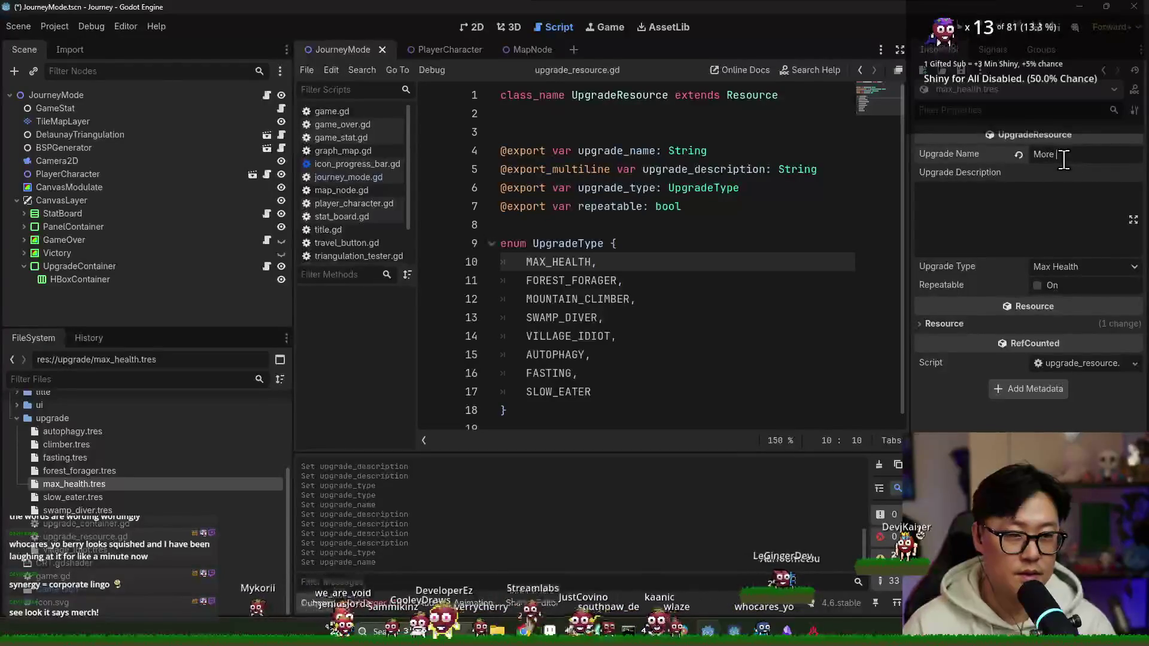
Describe the More Health upgrade as 'Gain 2 Max Health.' and make it repeatable
left_click(1062, 219)
key("ctrl+s")
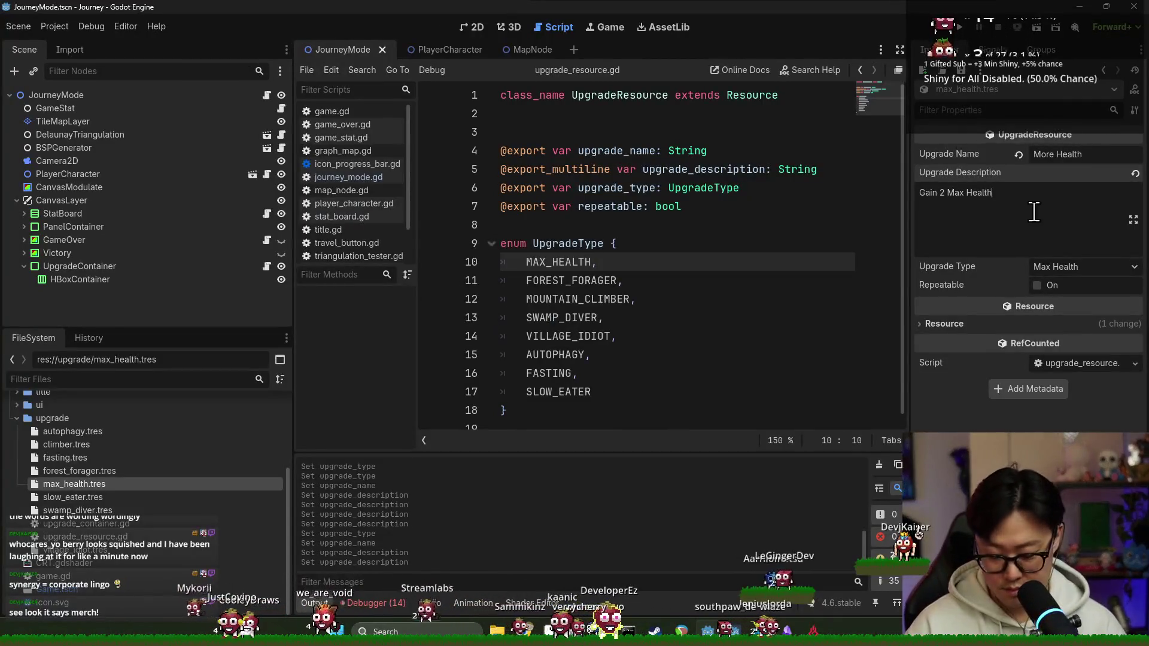
left_click(1063, 288)
key("ctrl+s")
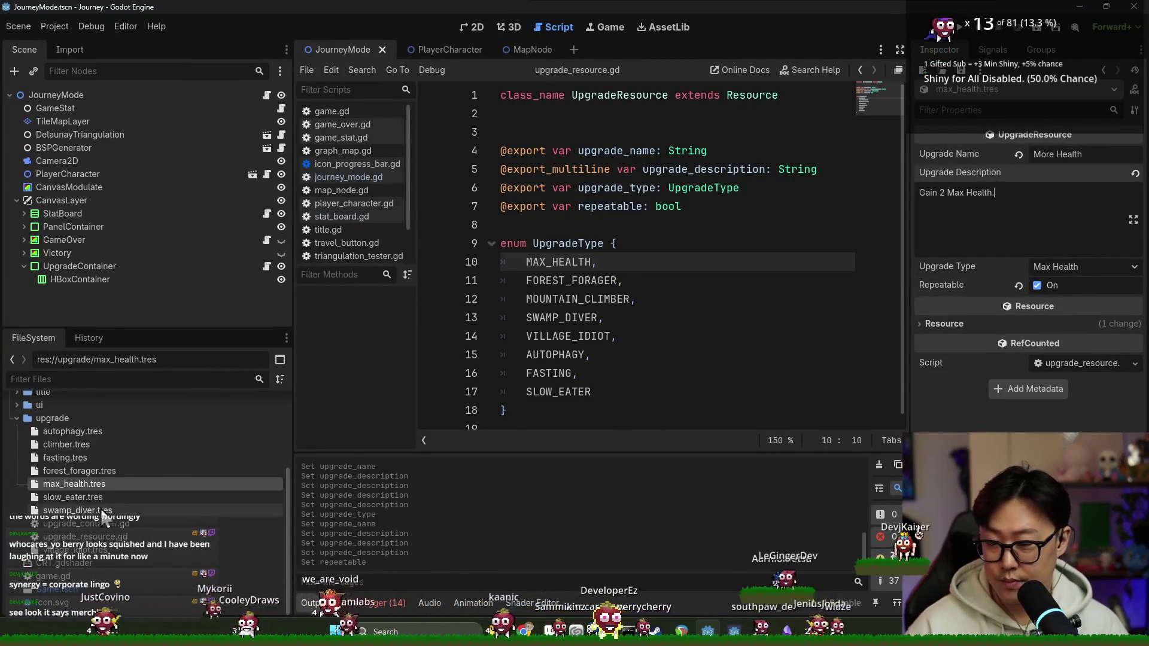
Load slow_eater.tres and name it Slow Eater
left_click(96, 501)
left_click(1057, 157)
type("Sl")
type("r")
left_click(1059, 209)
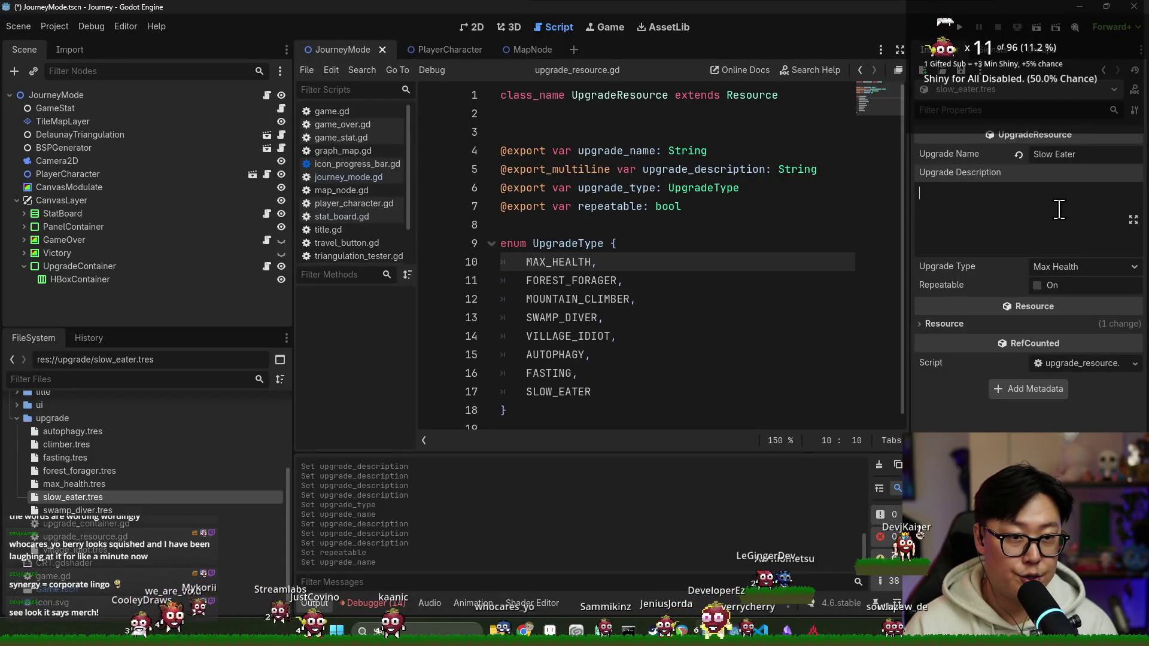
Describe the Slow Eater upgrade as 'Lower the provision consumption rate during travel.'
type("Lower ")
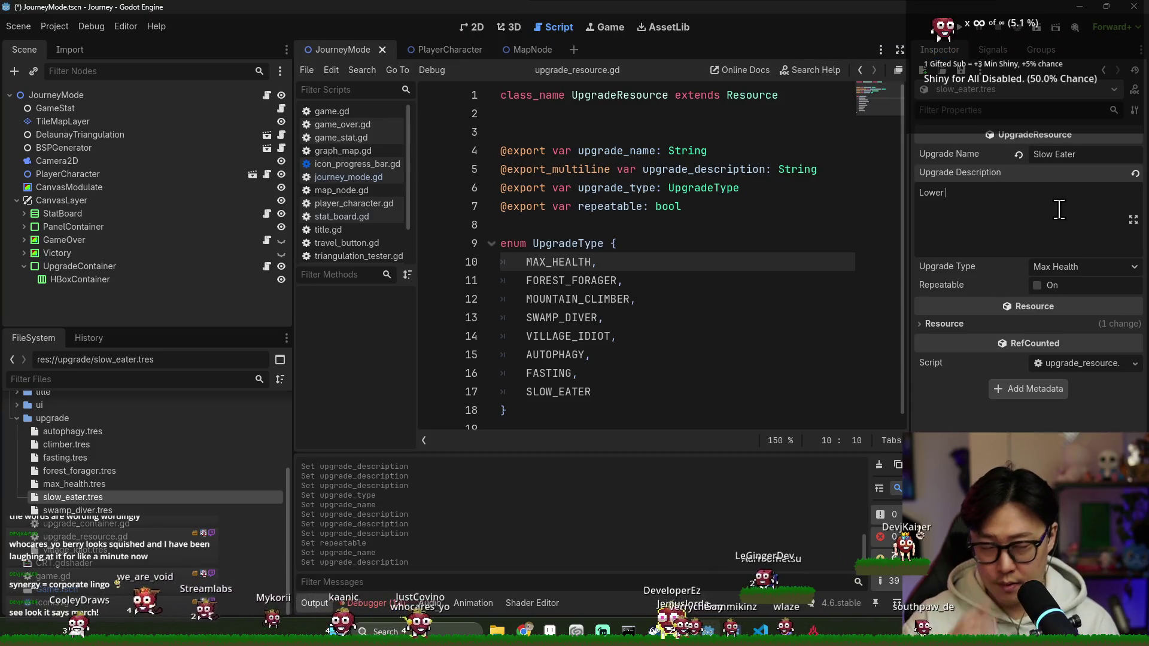
type("the provision r")
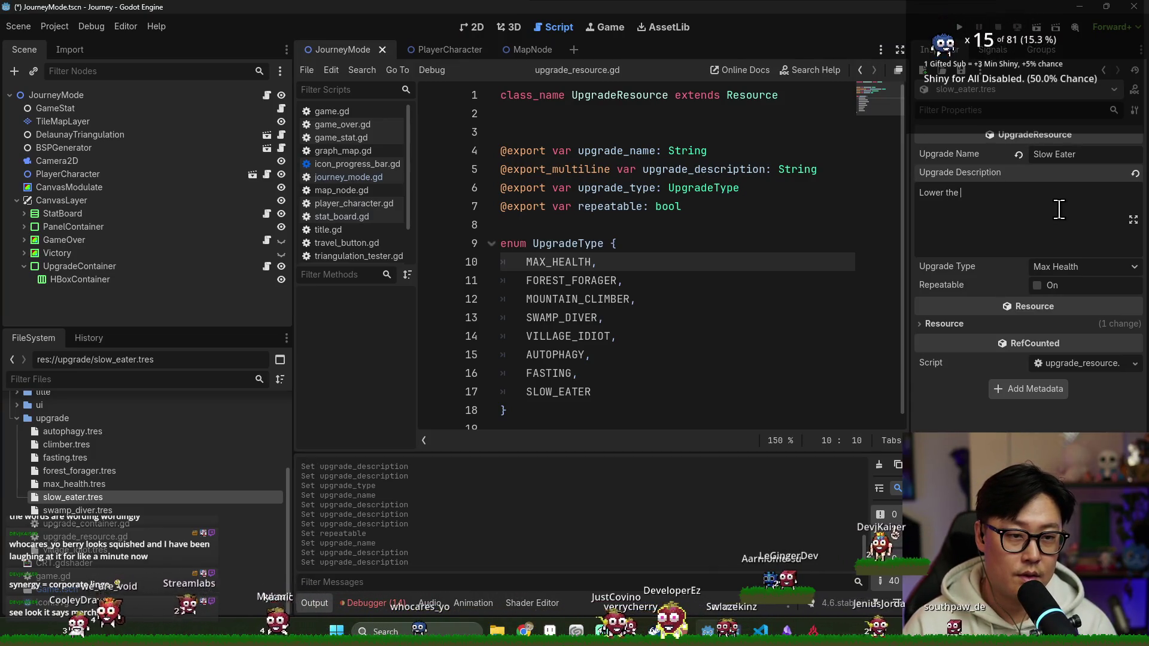
key("BackSpace")
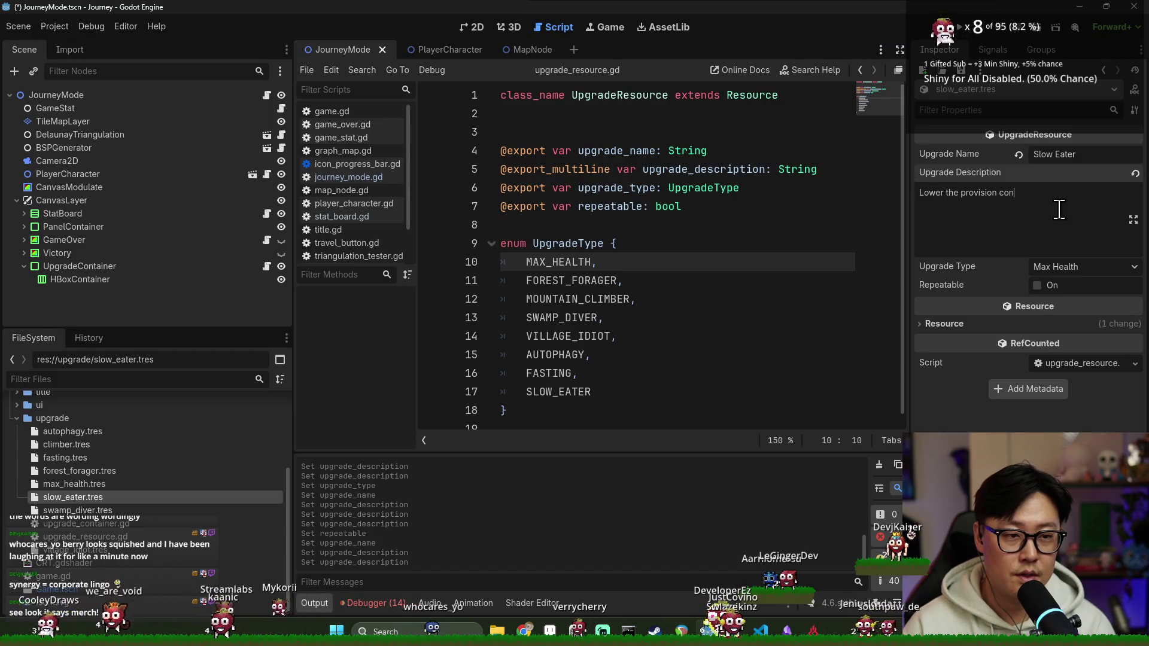
type("consumption rate")
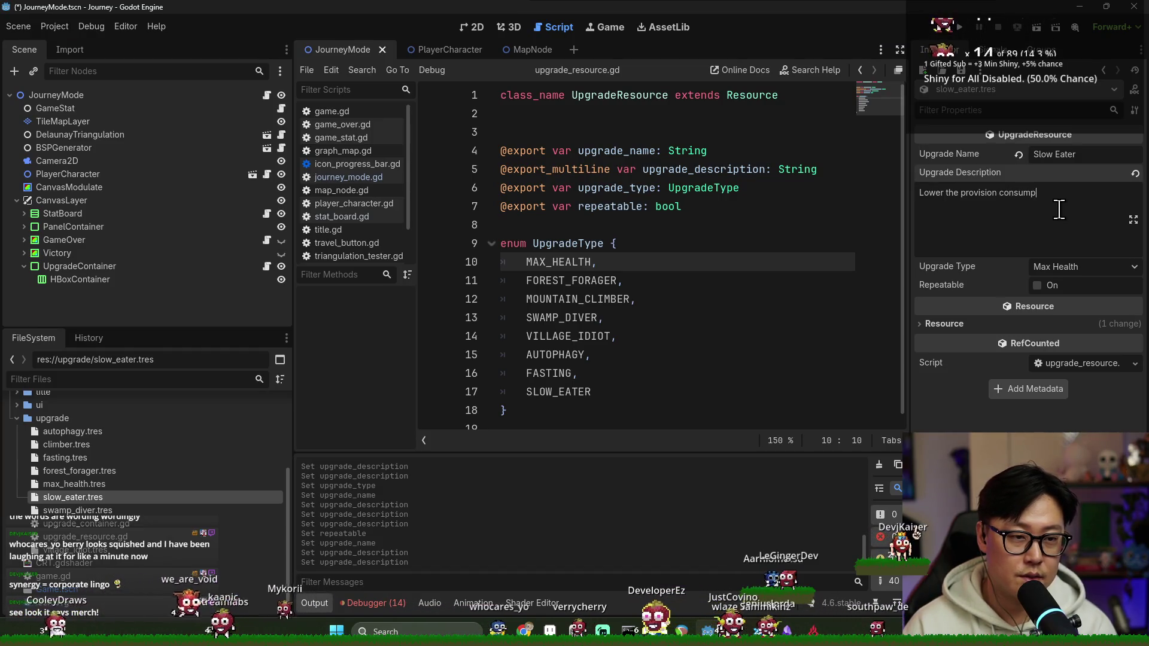
type(" during ")
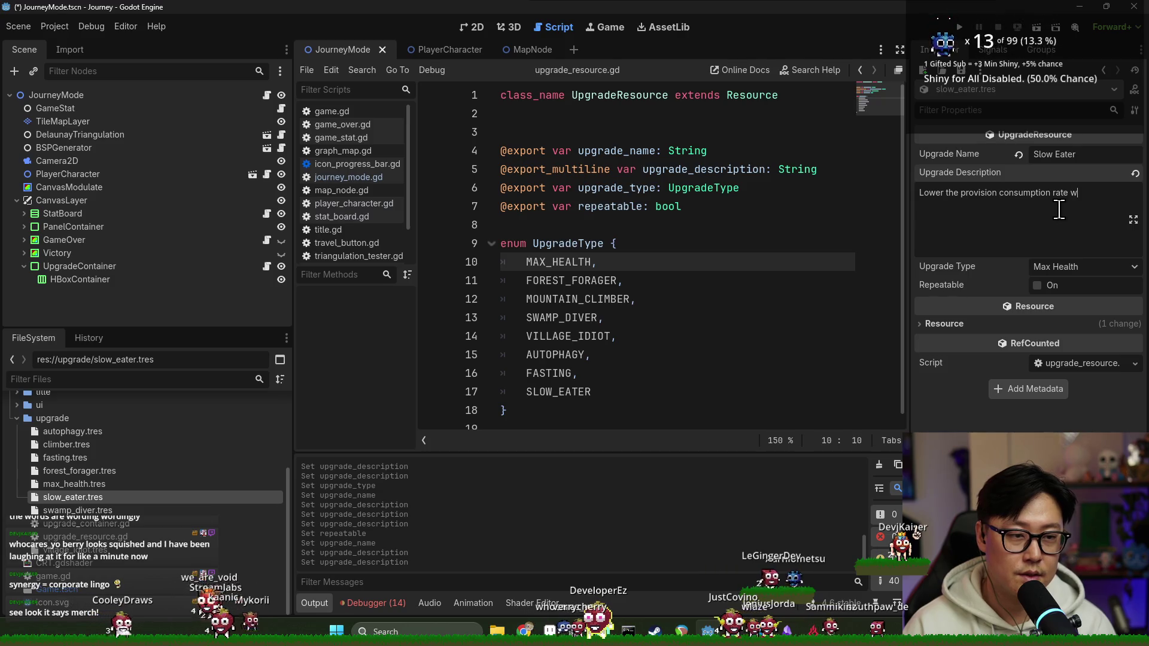
type("travel.")
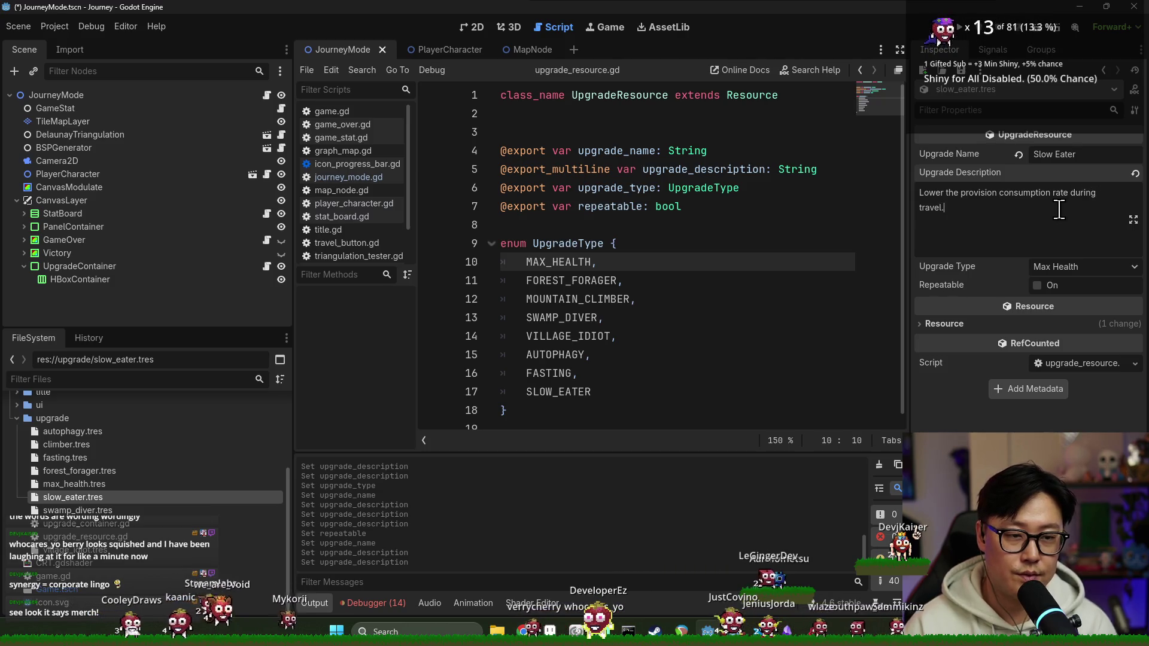
Set the Upgrade Type to Slow Eater, then load swamp_diver.tres
left_click(1077, 266)
left_click(1072, 383)
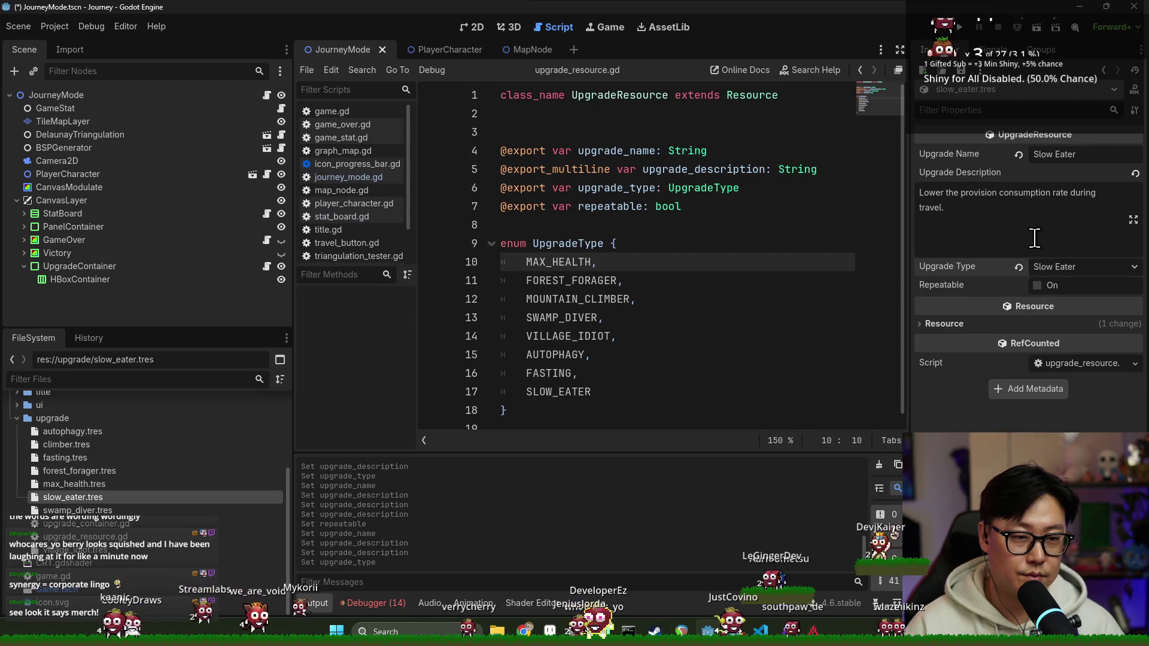
left_click(155, 510)
left_click(1047, 154)
Name the upgrade 'Swamp Diver' and describe it as 'Gain 1 Provision and Health from Swamp.'
type("Swamp Diver")
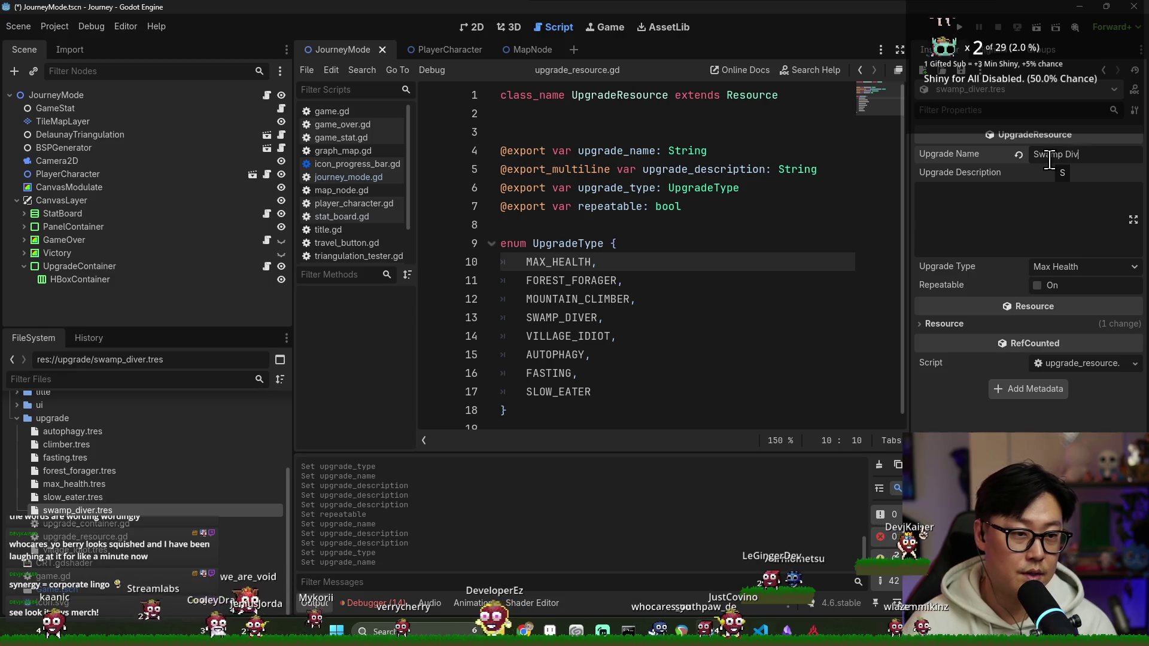
left_click(987, 218)
key("ctrl+s")
type("Gain ")
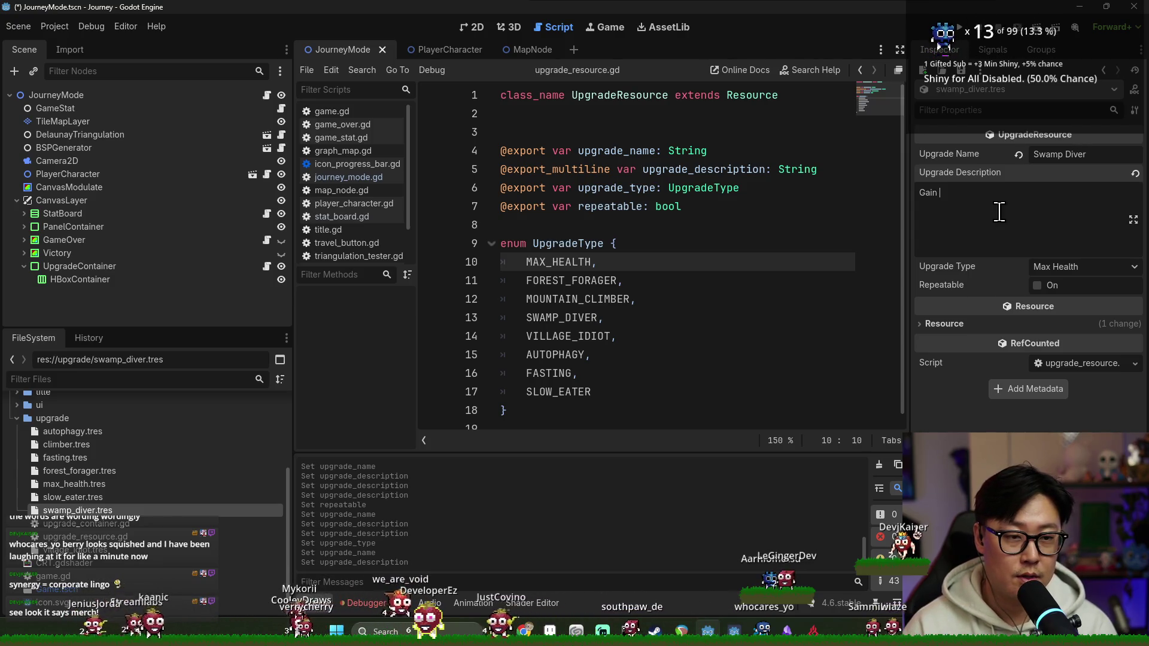
type("1 Provision, and ")
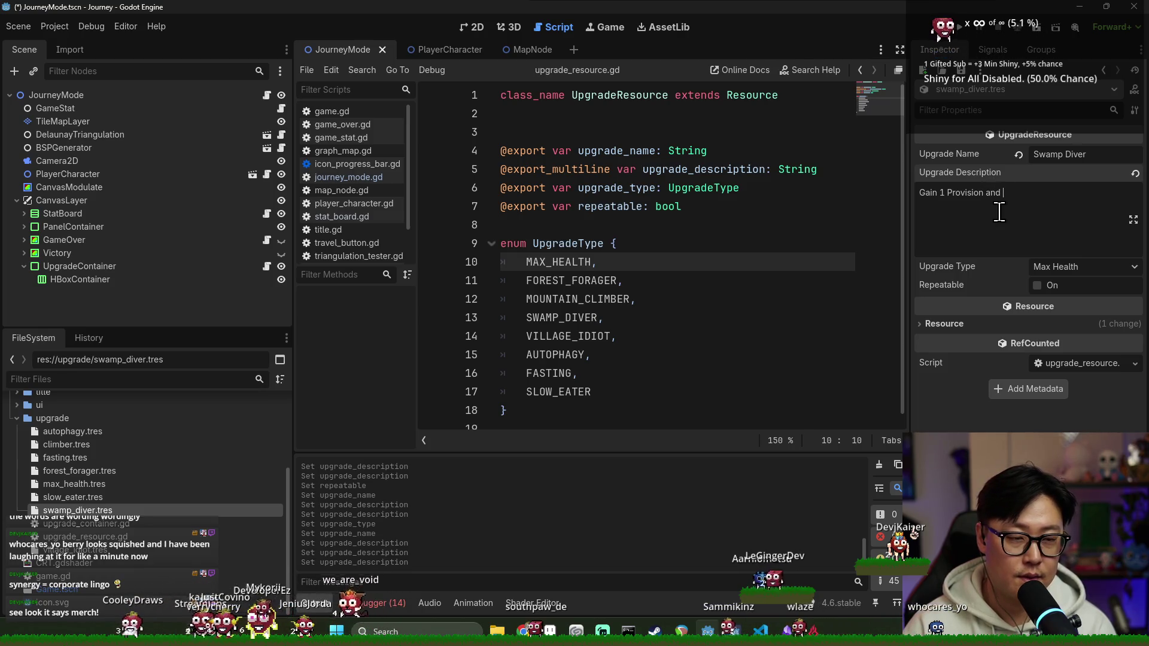
type("Health from Swamp.")
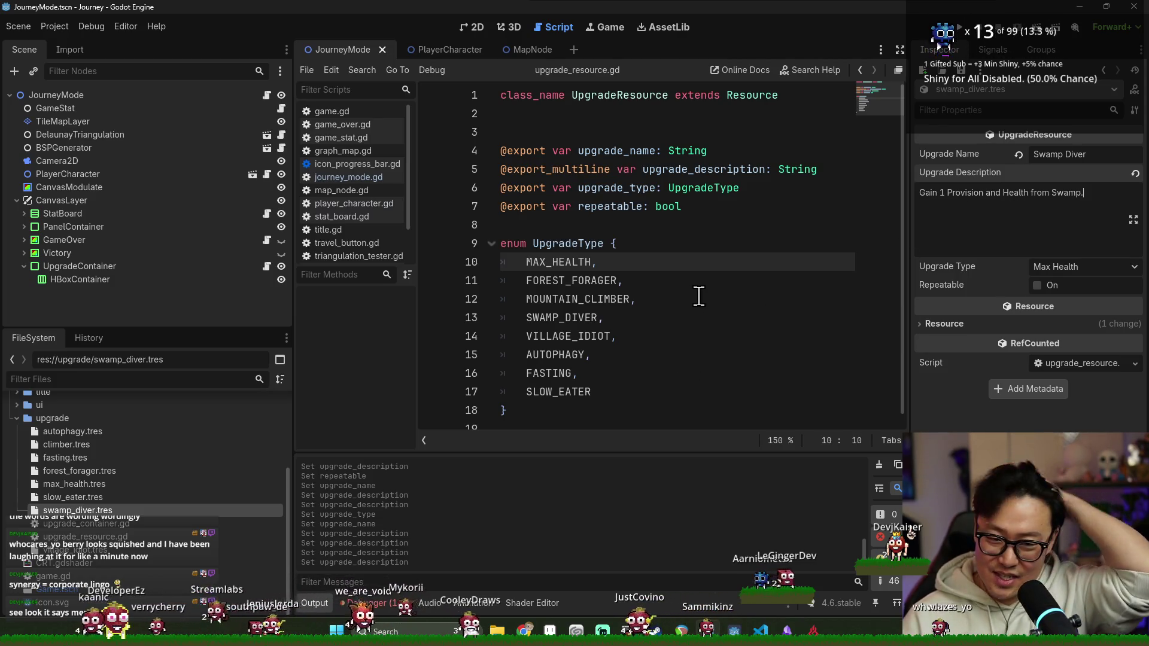
key("Up")
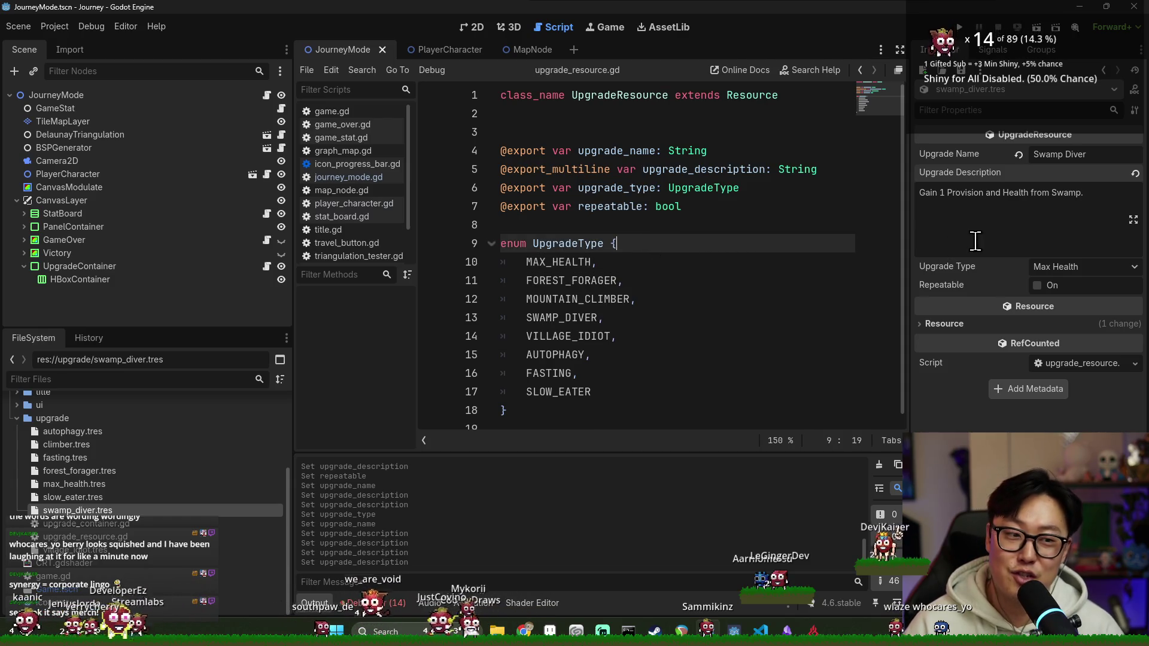
Set the Upgrade Type to Swamp Diver and save, rechecking the Slow Eater upgrade
left_click(1055, 268)
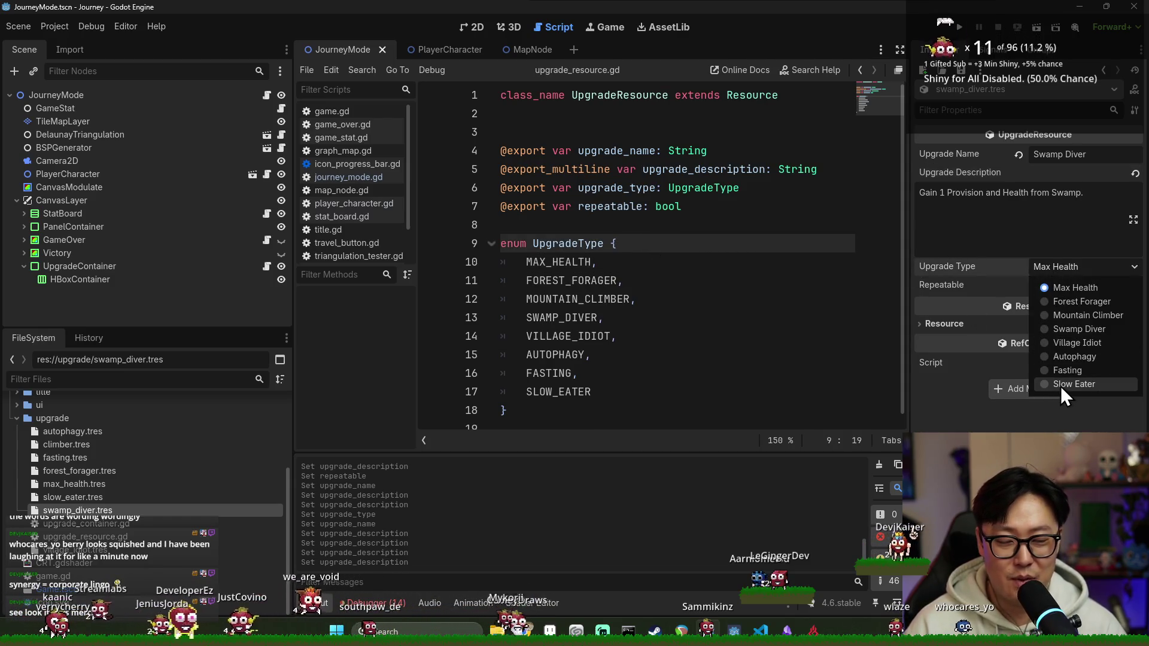
left_click(1068, 330)
key("ctrl+s")
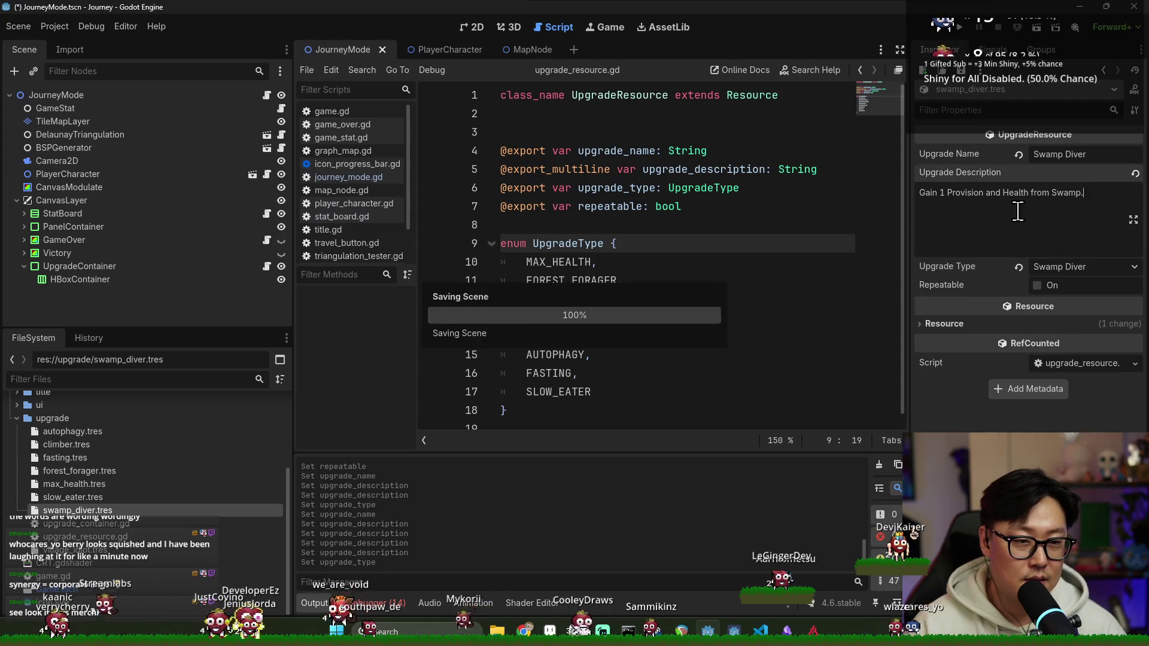
left_click(133, 499)
key("ctrl+s")
left_click(126, 511)
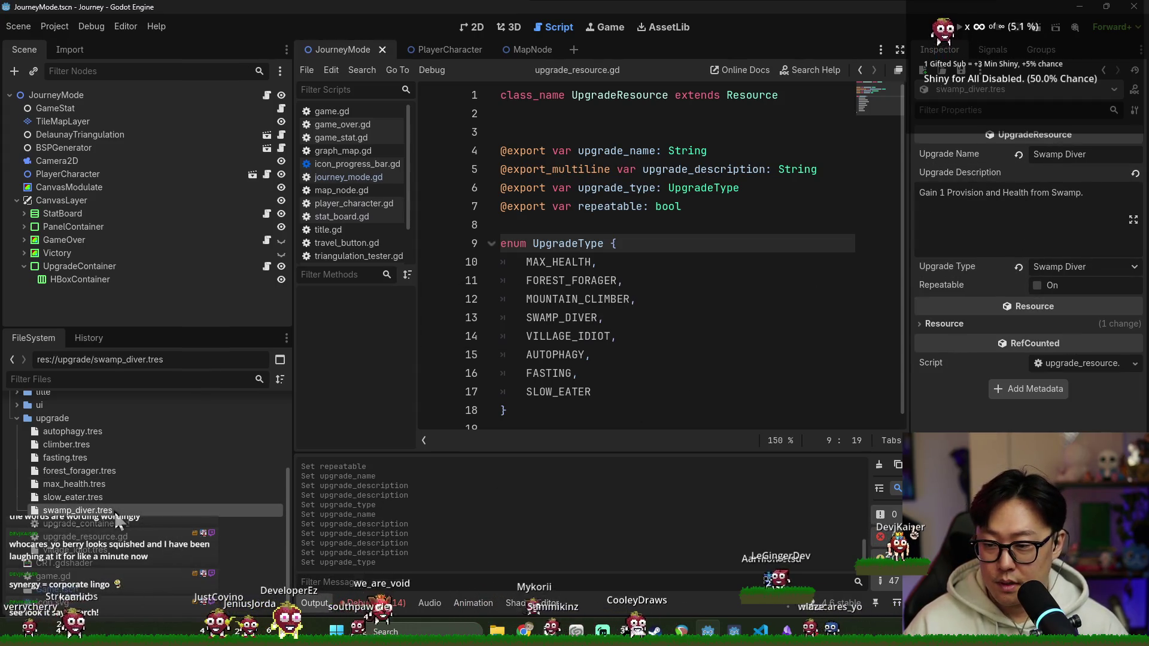
left_click(126, 550)
Enter 'Village Idiot' as the upgrade name and save
left_click(1057, 156)
type("Village Idi")
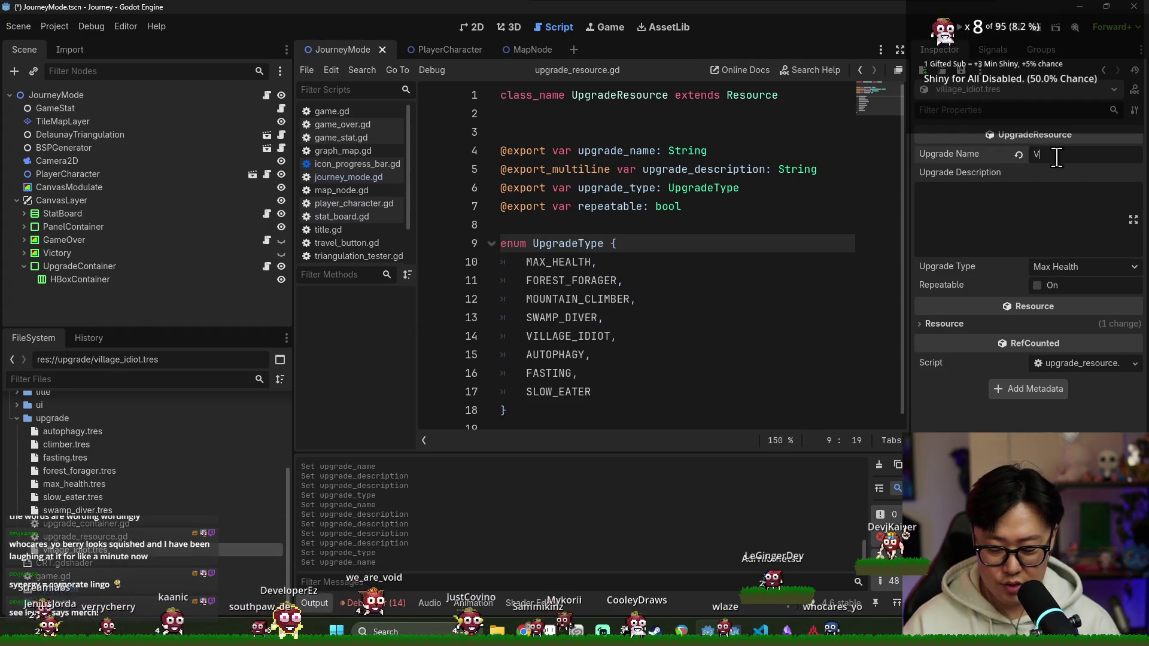
type("ot")
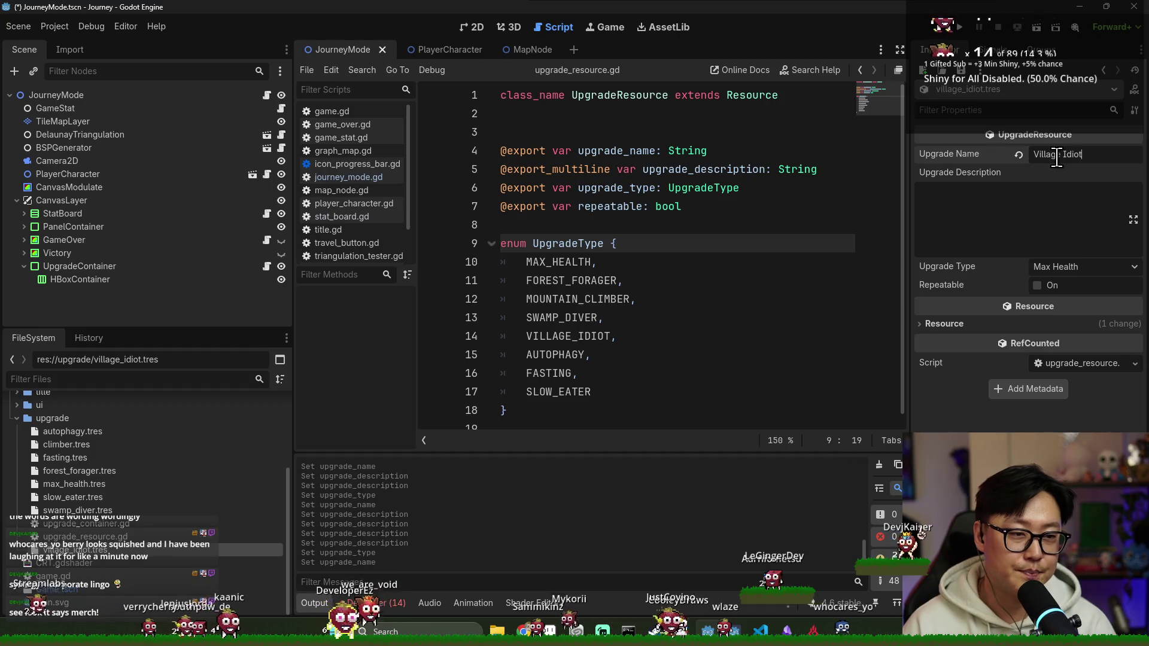
key("Tab")
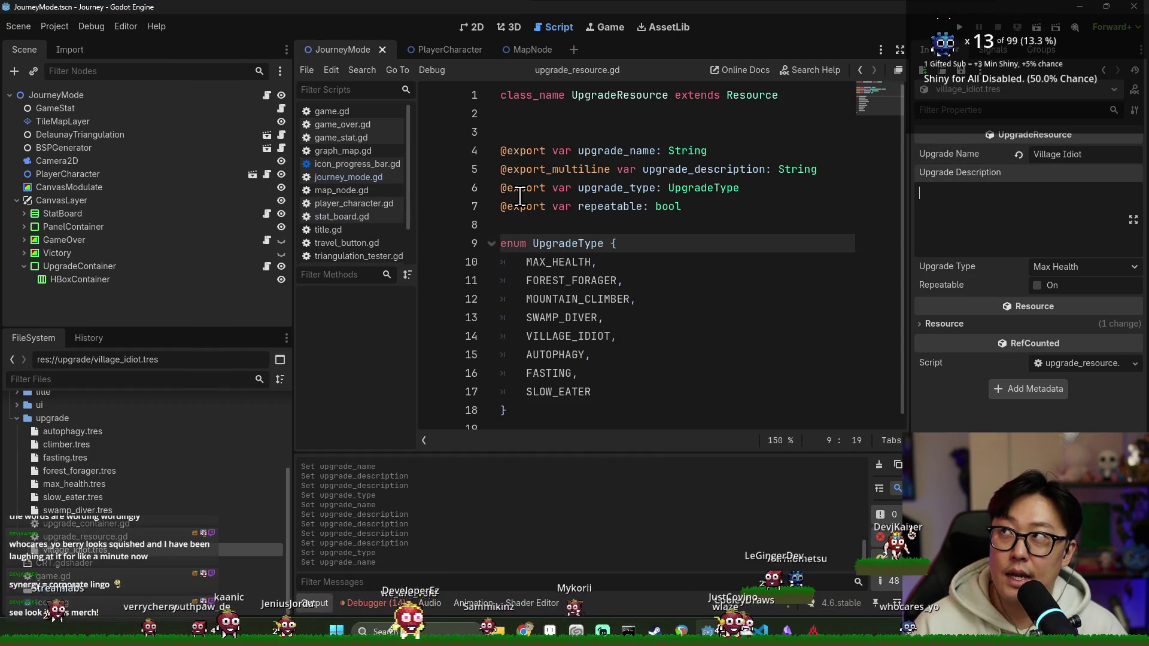
mouse_move(519, 197)
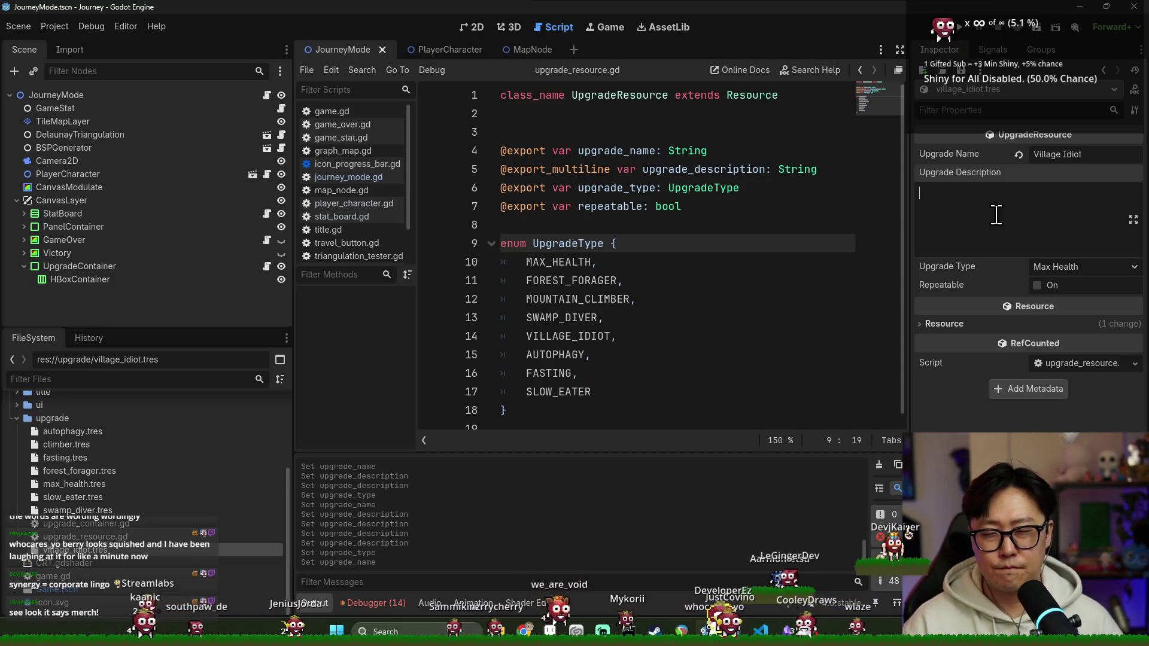
key("ctrl+s")
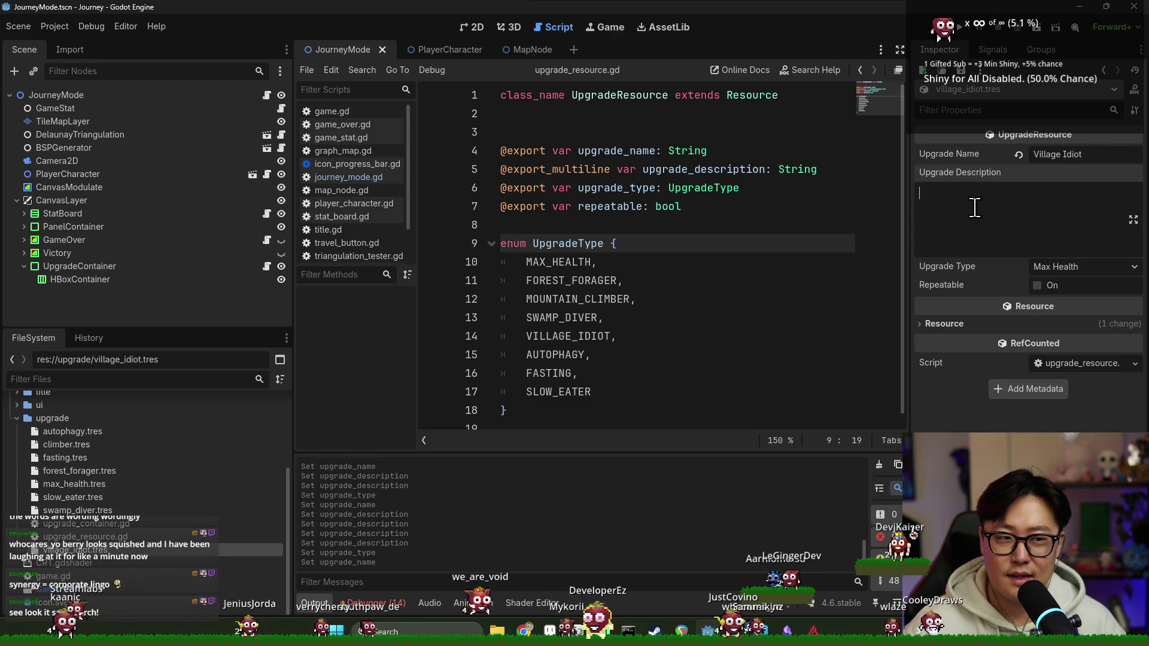
key("ctrl+s")
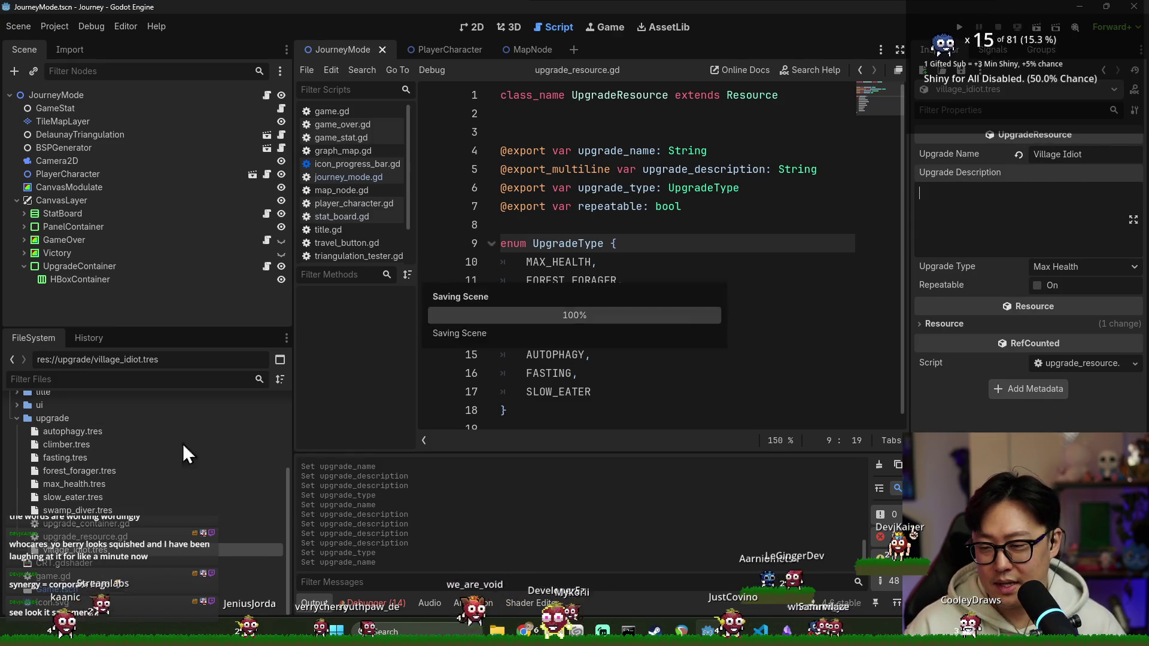
Delete village_idiot.tres from the FileSystem upgrade folder and confirm the removal
right_click(143, 552)
left_click(198, 540)
left_click(497, 380)
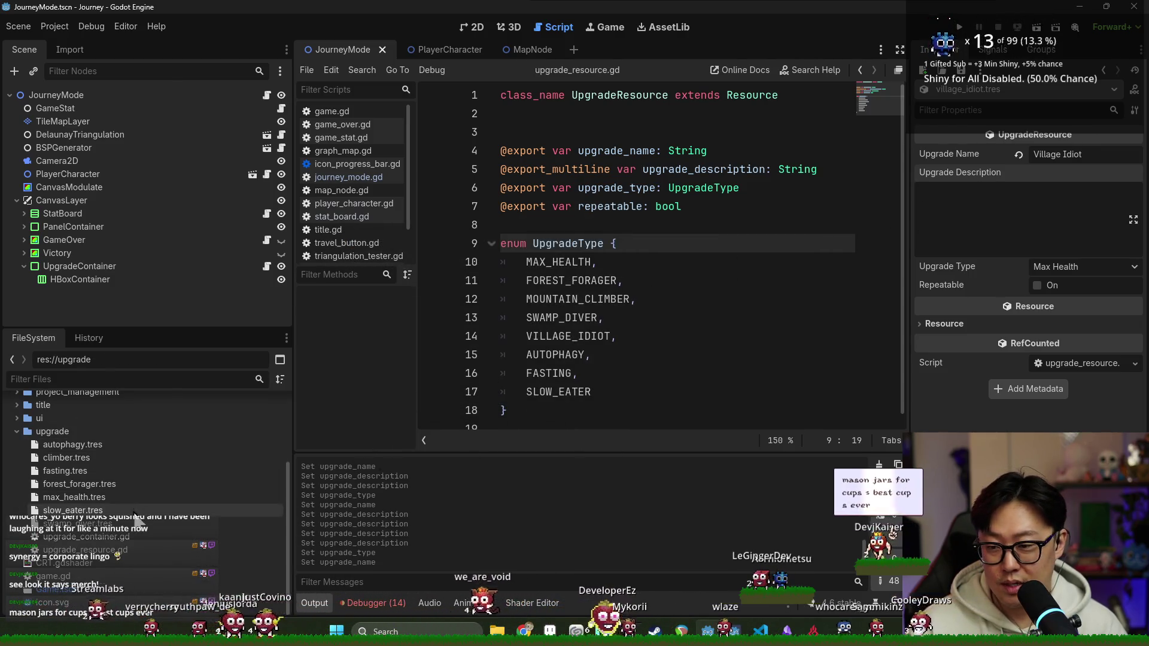
left_click(774, 262)
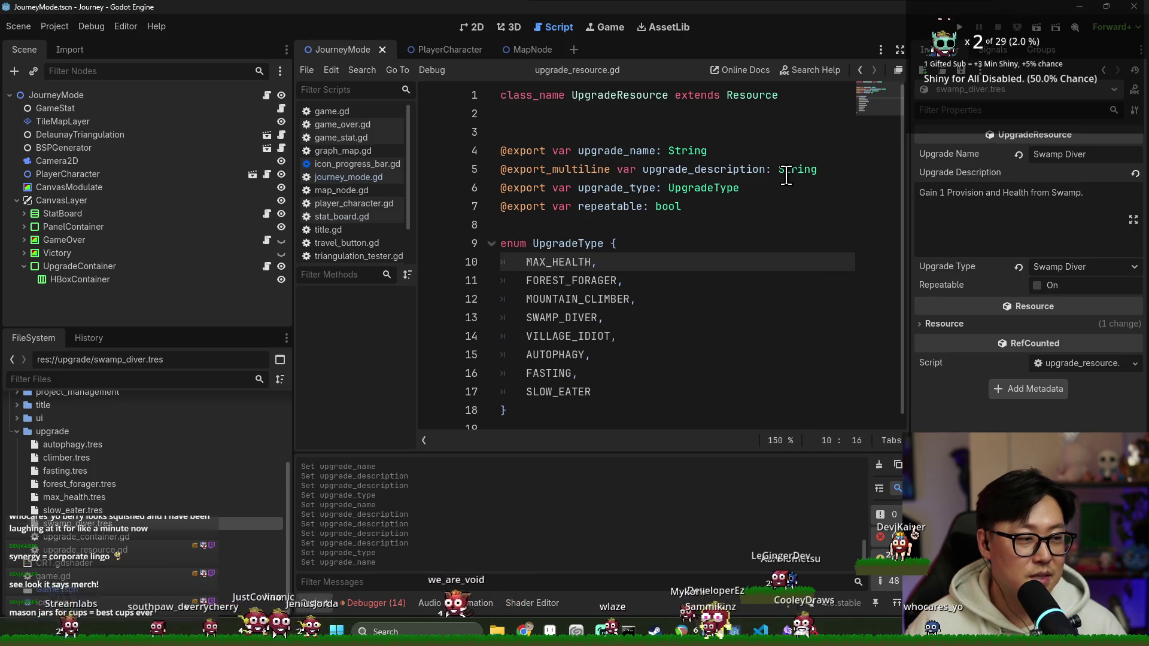
Save, hide the UpgradeContainer node in the 2D view, and run the project to its title screen
key("ctrl+s")
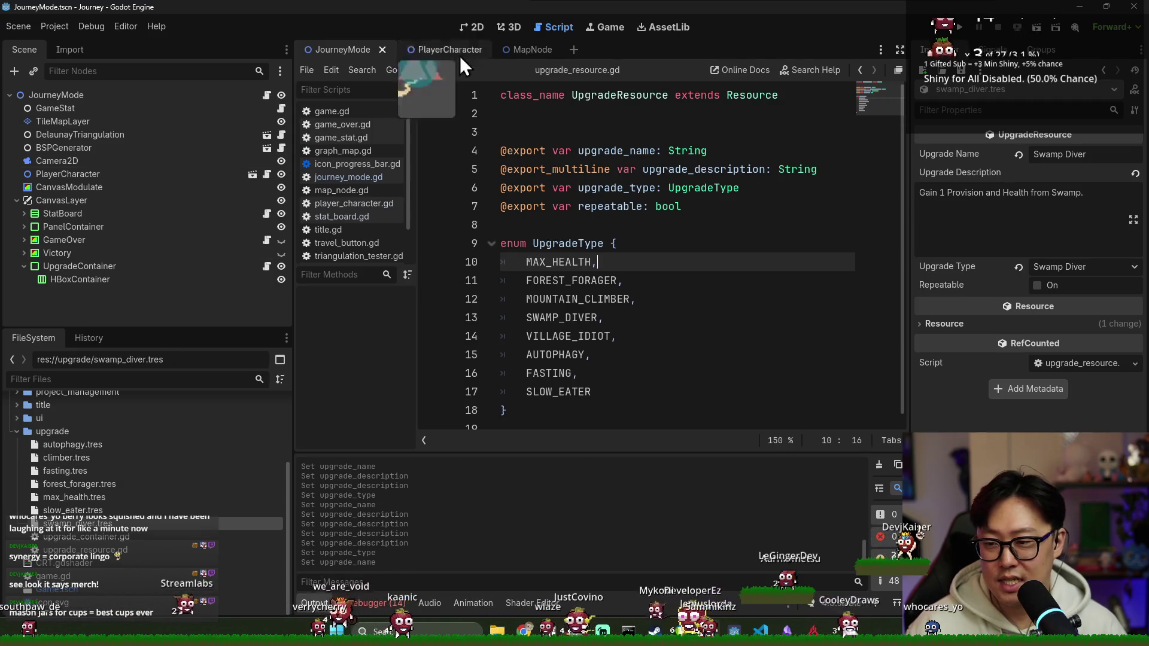
key("ctrl+s")
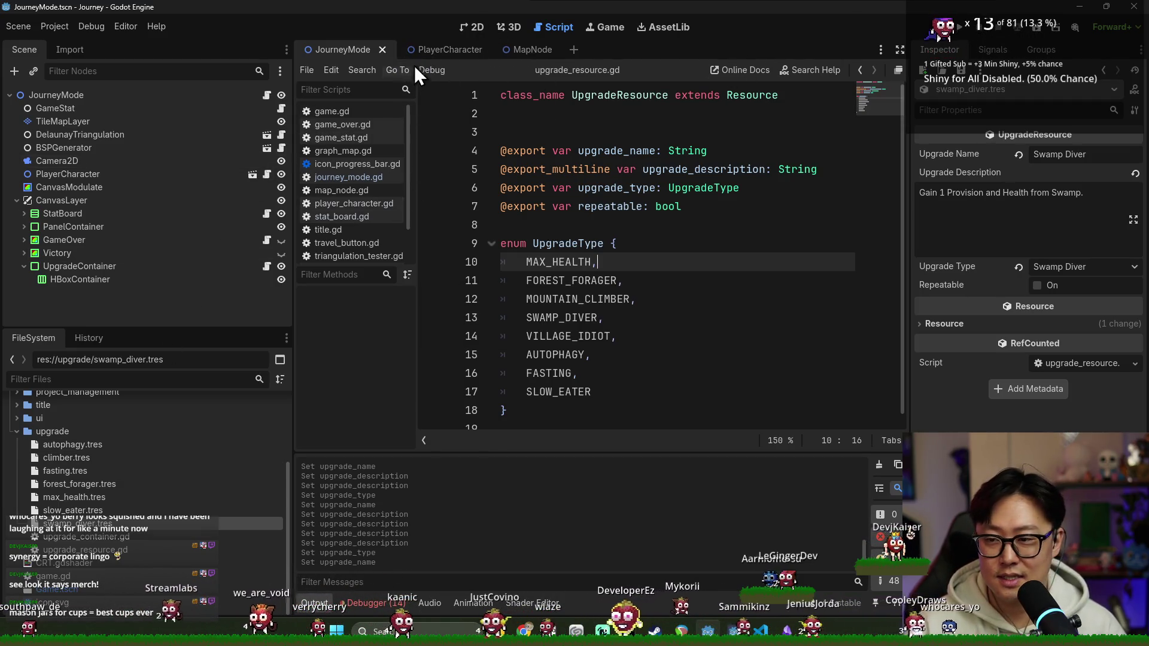
left_click(467, 24)
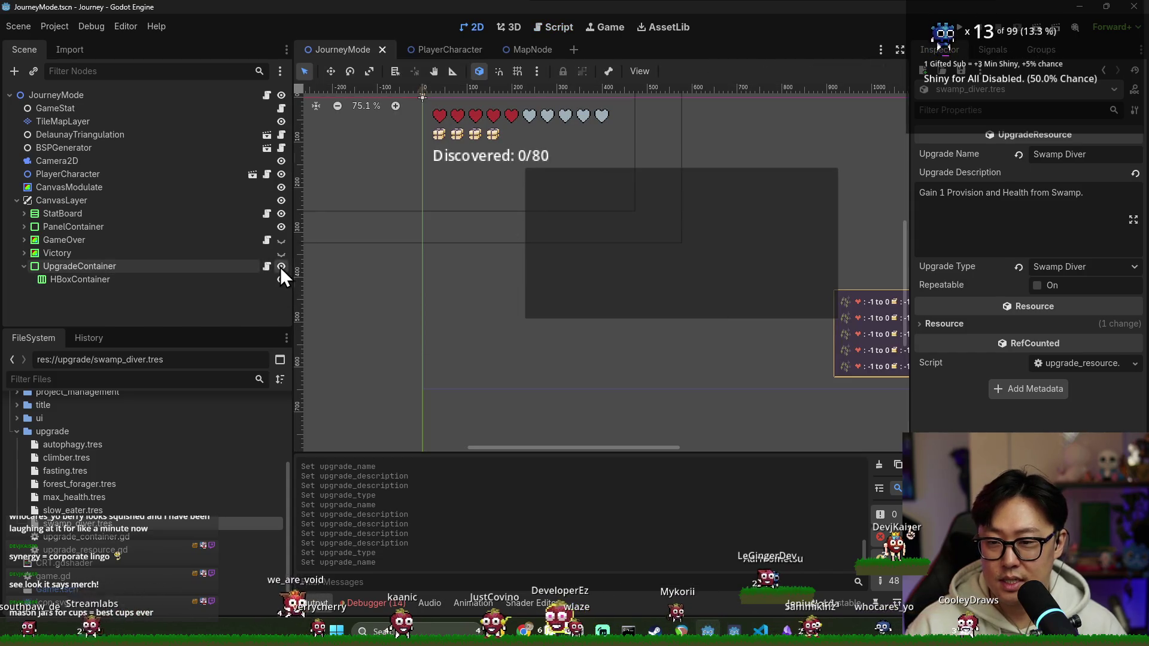
left_click(281, 266)
left_click(960, 24)
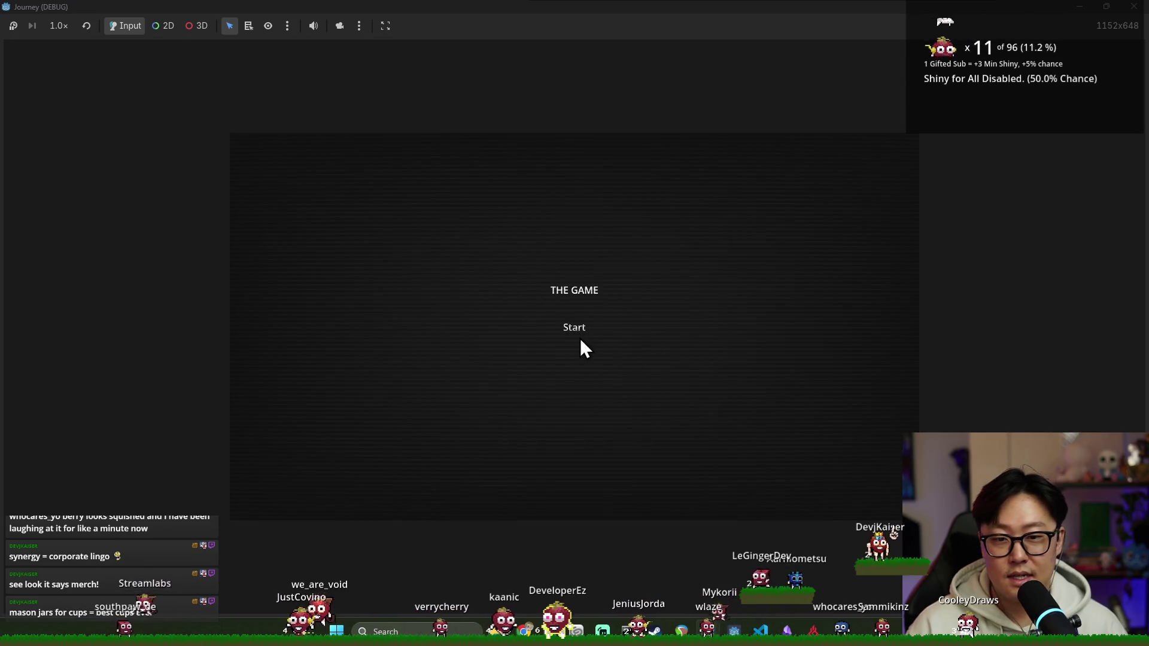
Start a new game, walk between castle and village nodes and pan the map, then close the game
left_click(574, 327)
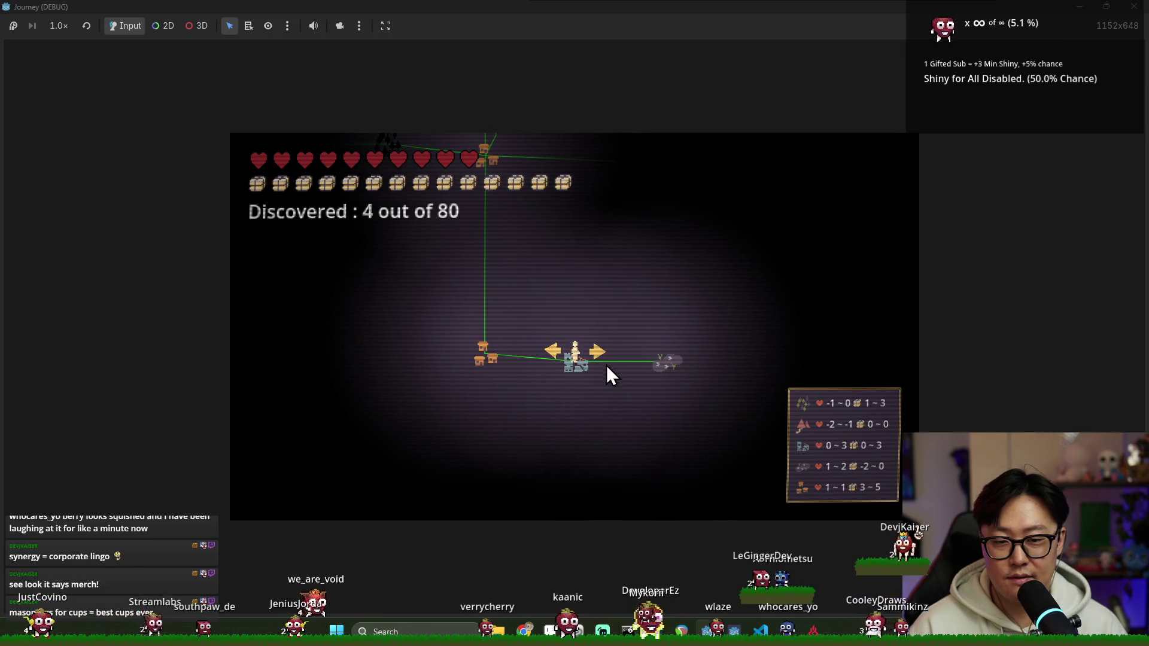
left_click(664, 363)
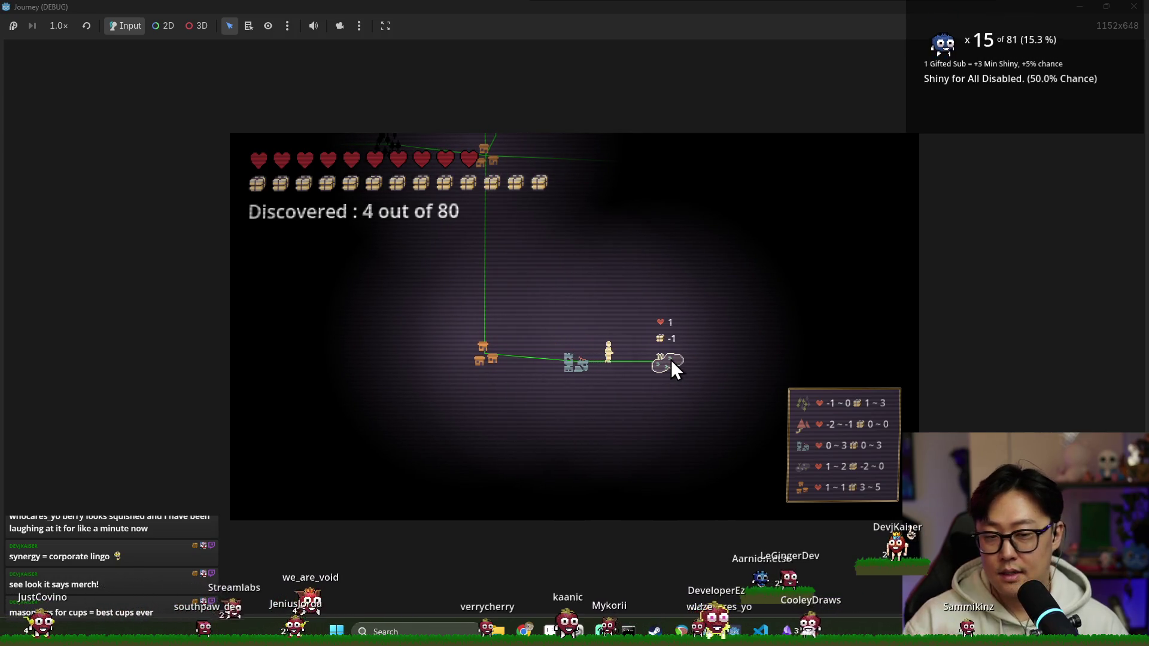
left_click(645, 352)
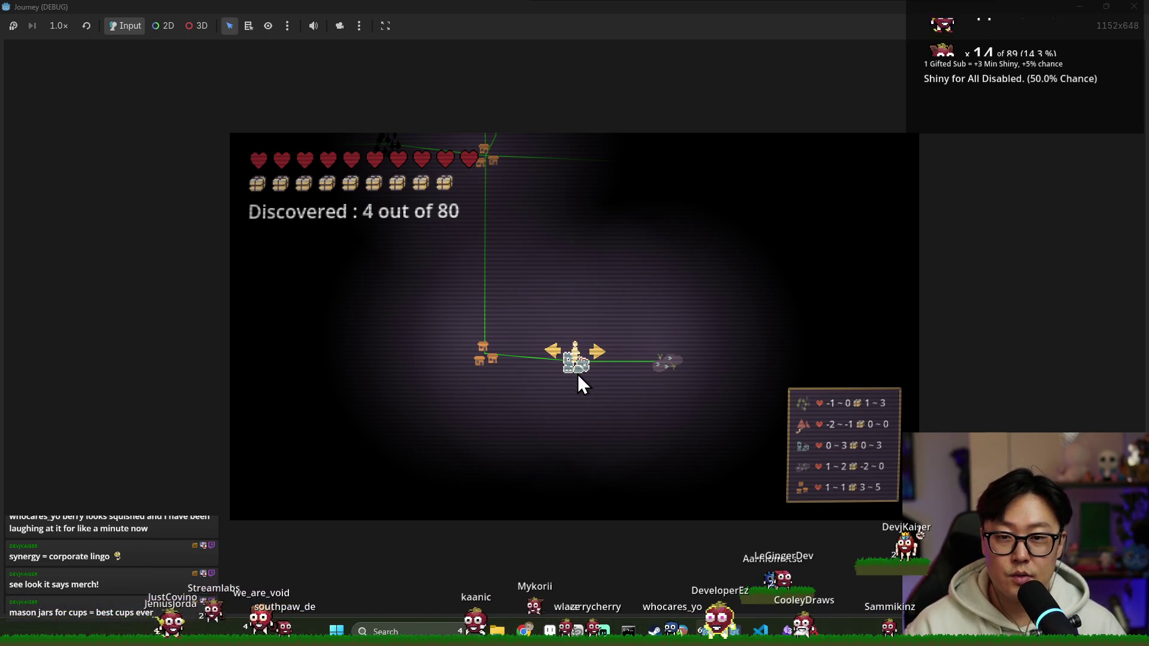
left_click(555, 352)
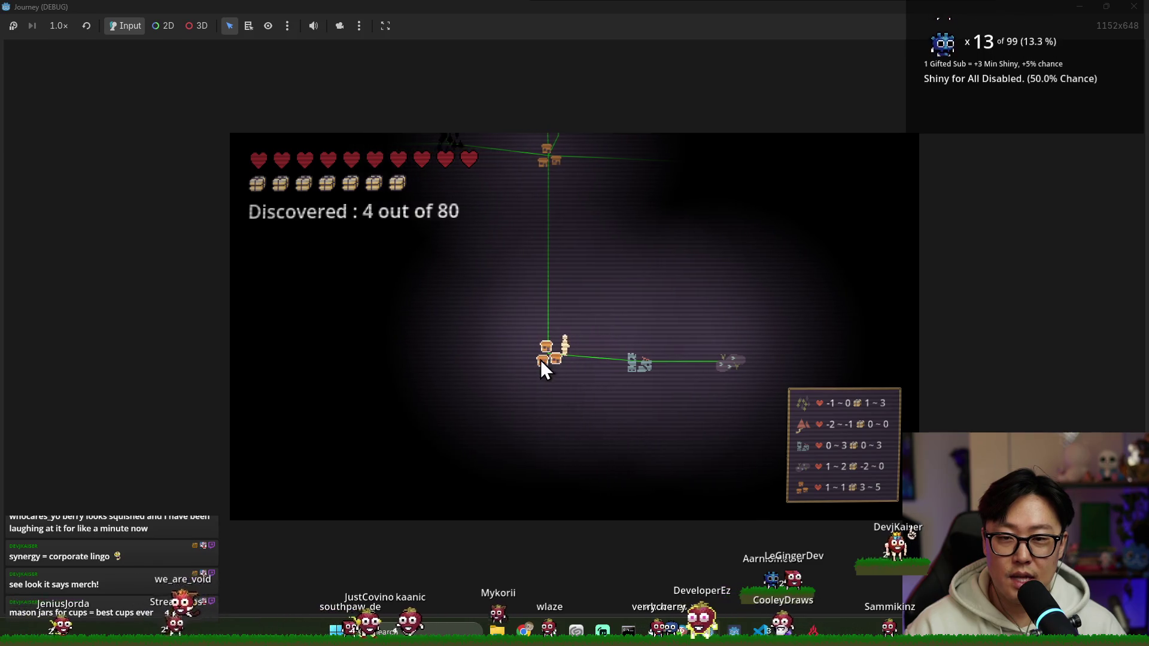
left_click(566, 334)
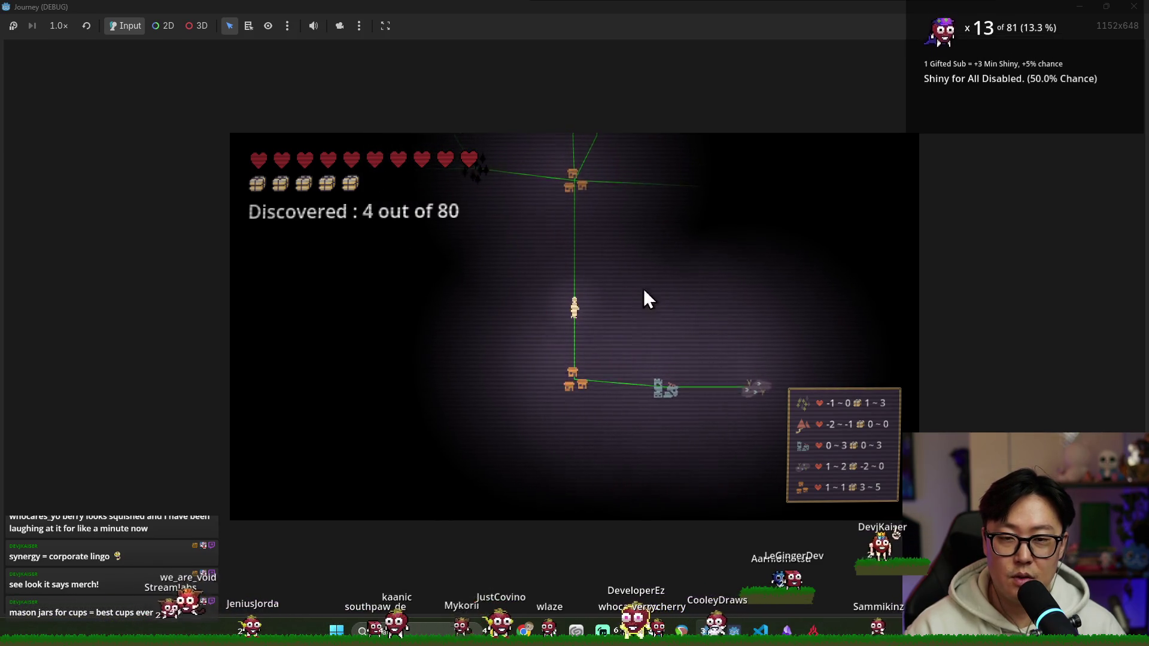
mouse_move(575, 235)
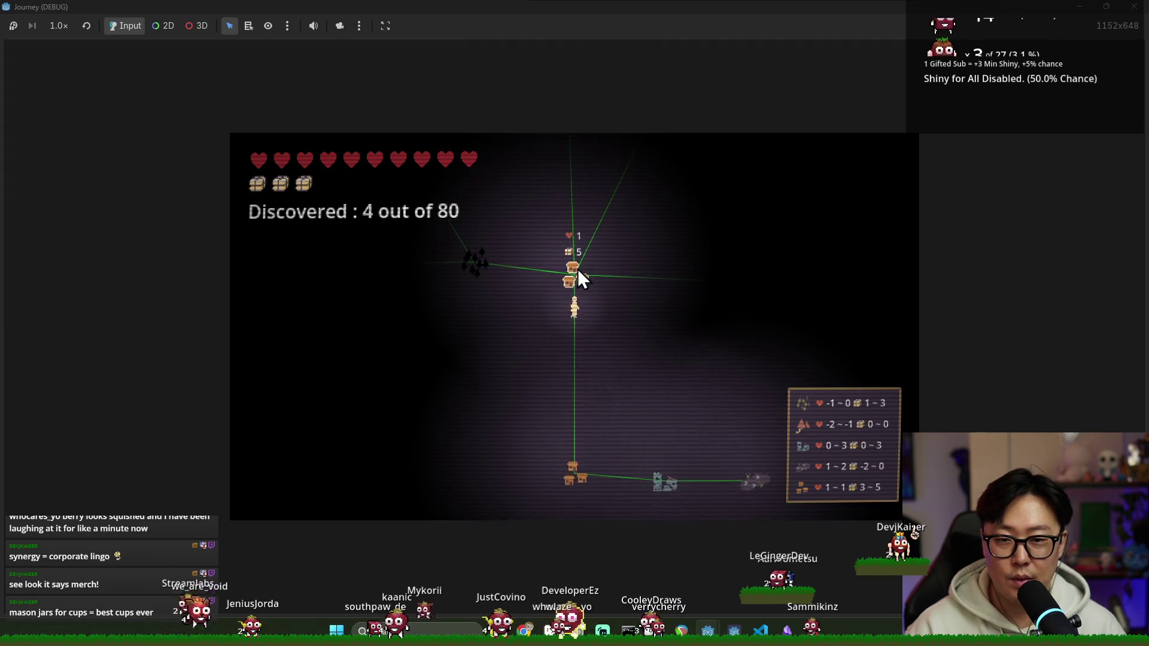
mouse_move(476, 317)
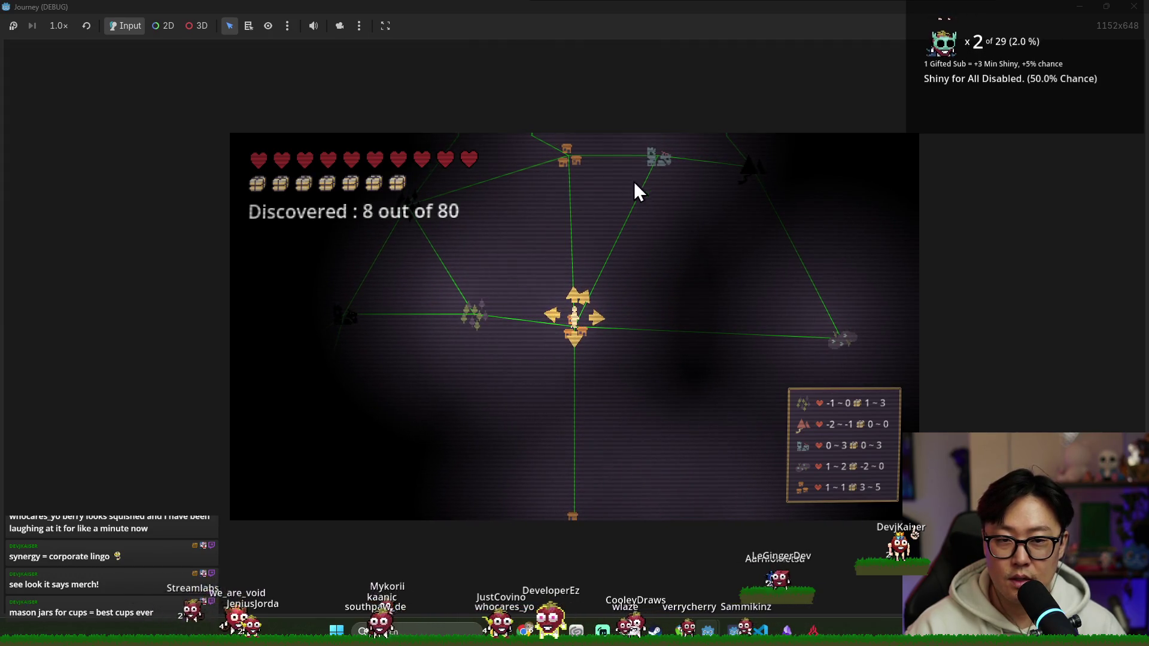
left_click_drag(630, 175, 651, 234)
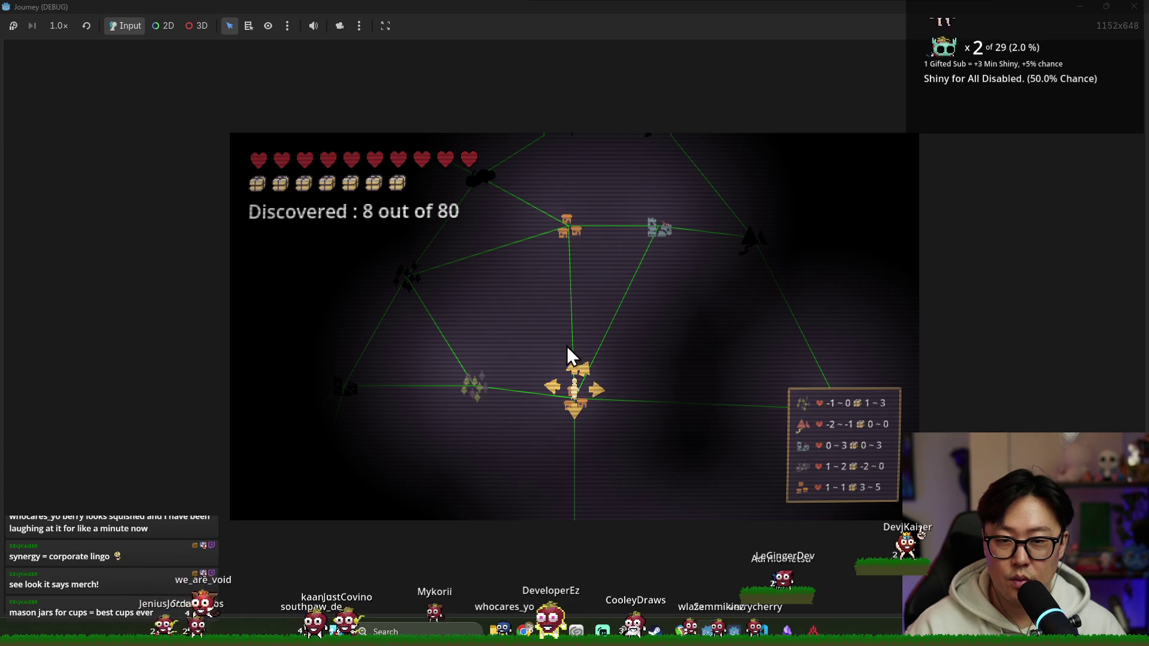
left_click(567, 361)
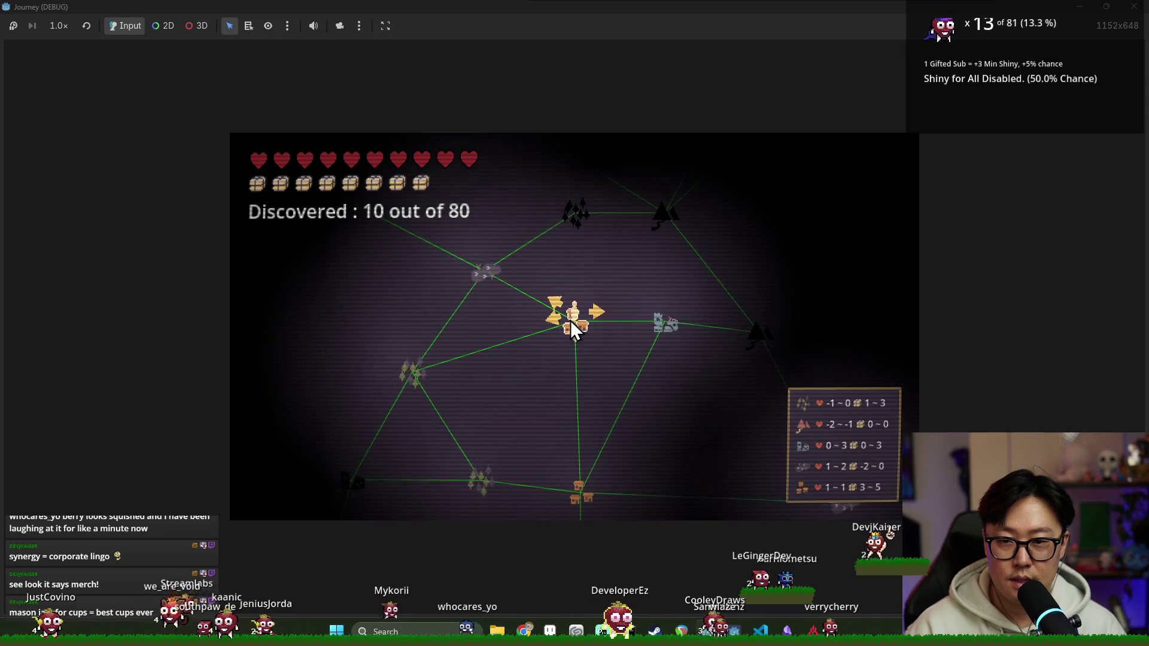
mouse_move(515, 294)
left_mouse_down()
mouse_move(628, 317)
mouse_move(627, 337)
left_mouse_up()
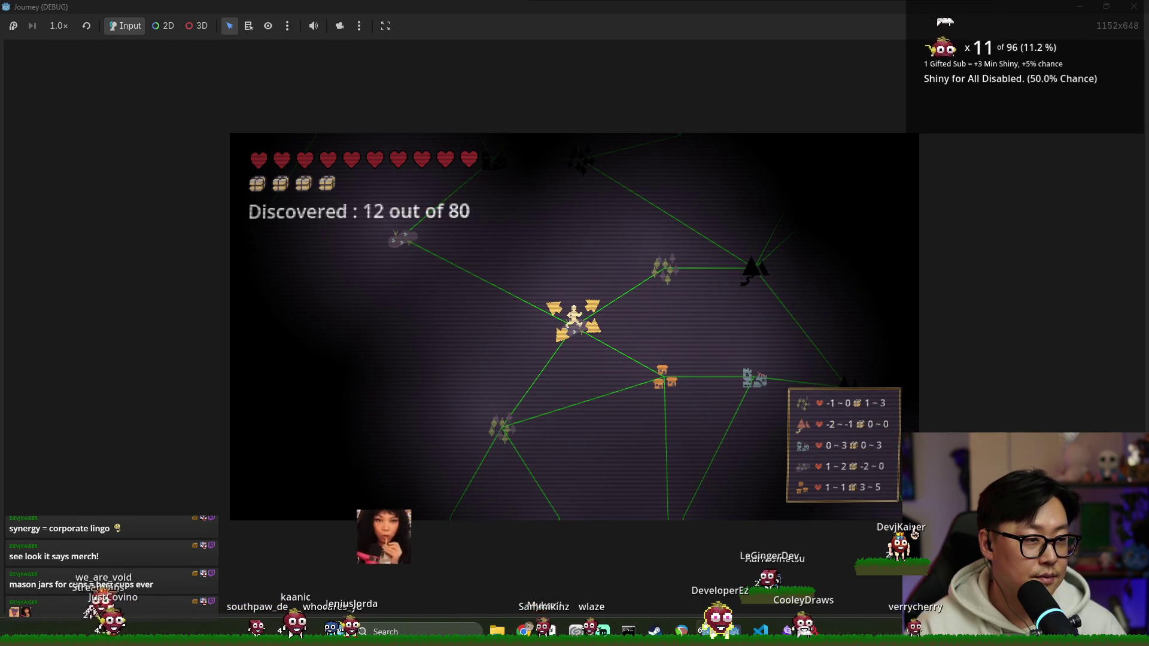
left_click(1134, 7)
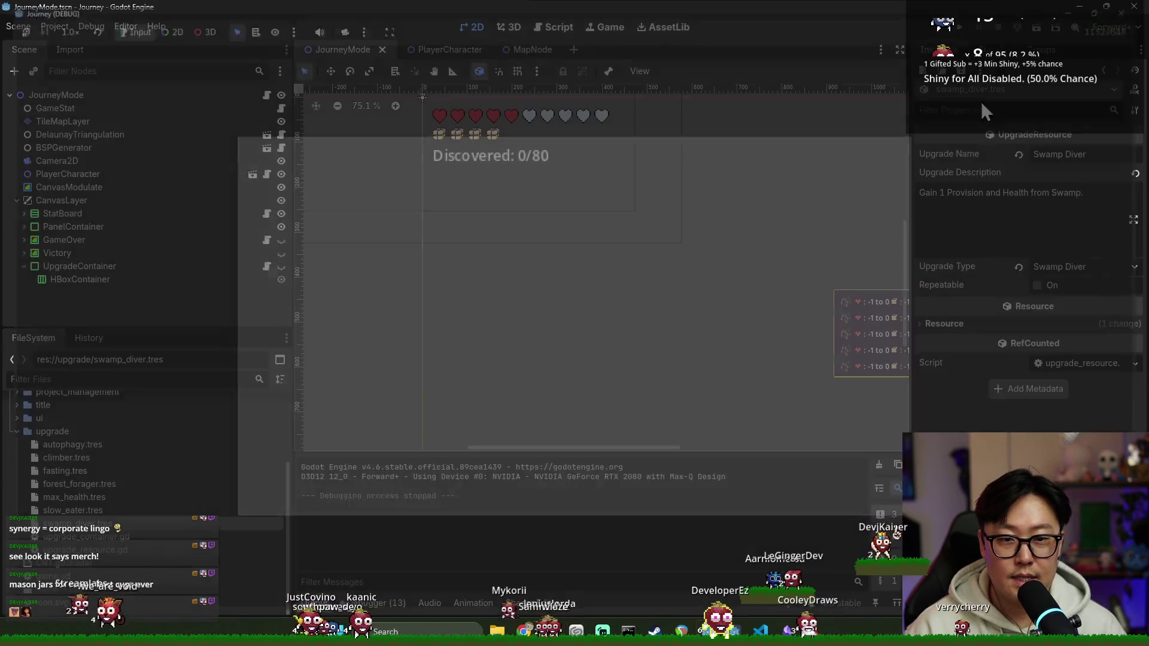
Close the Godot editor and bring the Twitch raid channel browser up full-size
left_click(1133, 8)
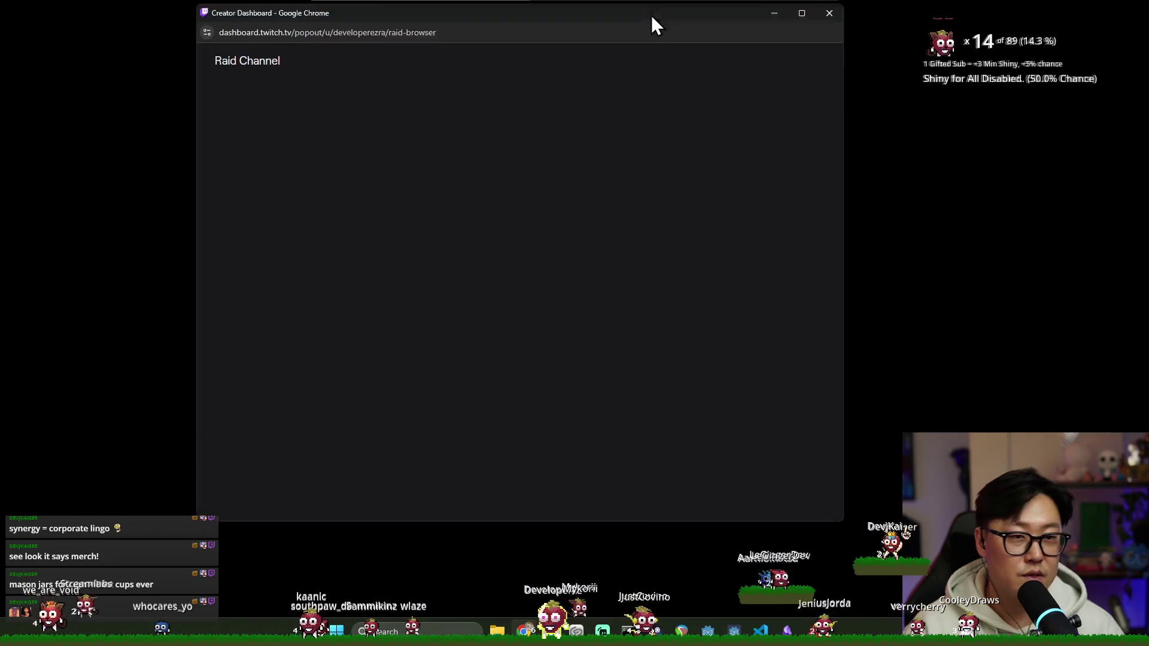
left_click_drag(651, 24, 651, 6)
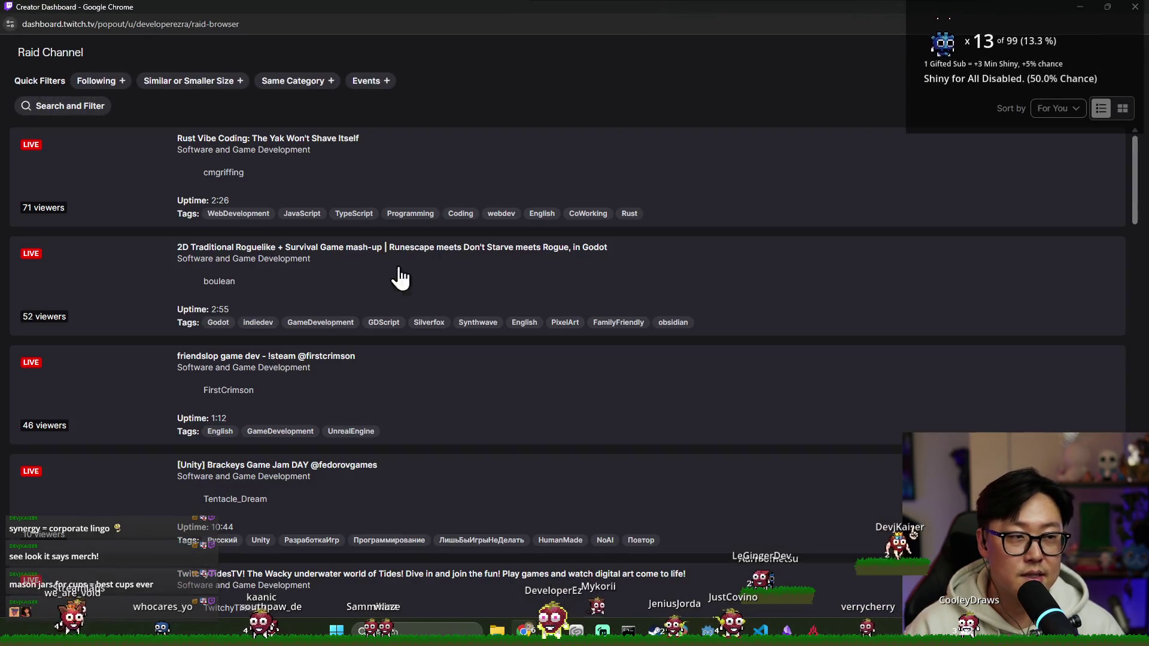
Filter the raid list to Following and preview the 'Round 2: FIGHT (the garbage collector)' stream
left_click(110, 90)
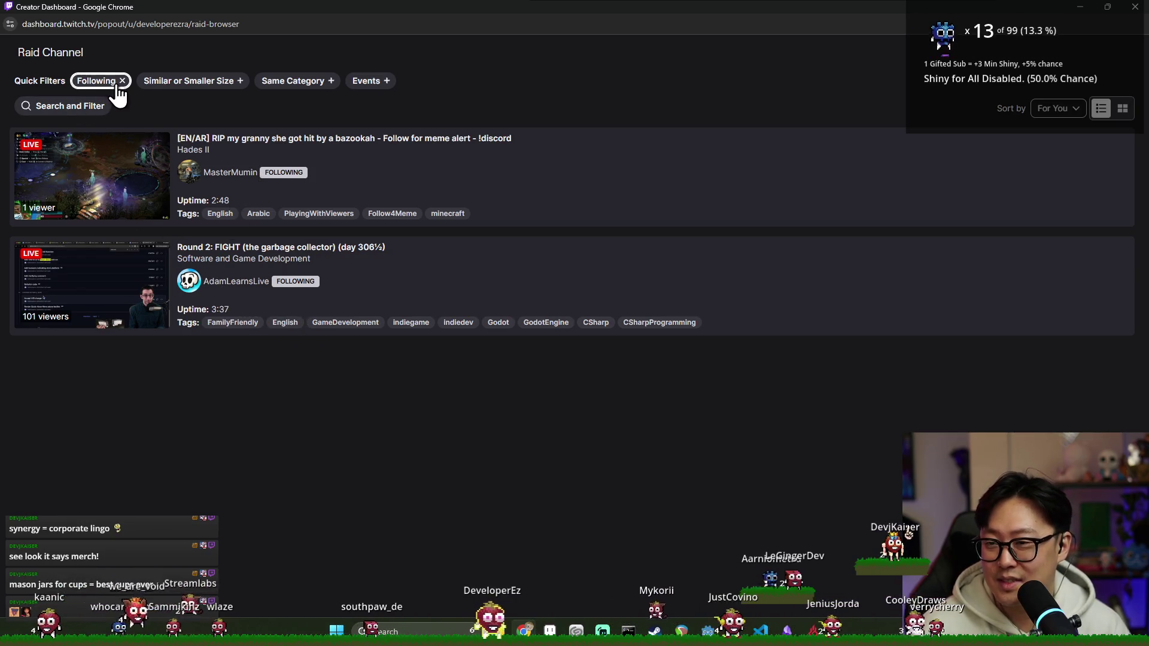
left_click(461, 290)
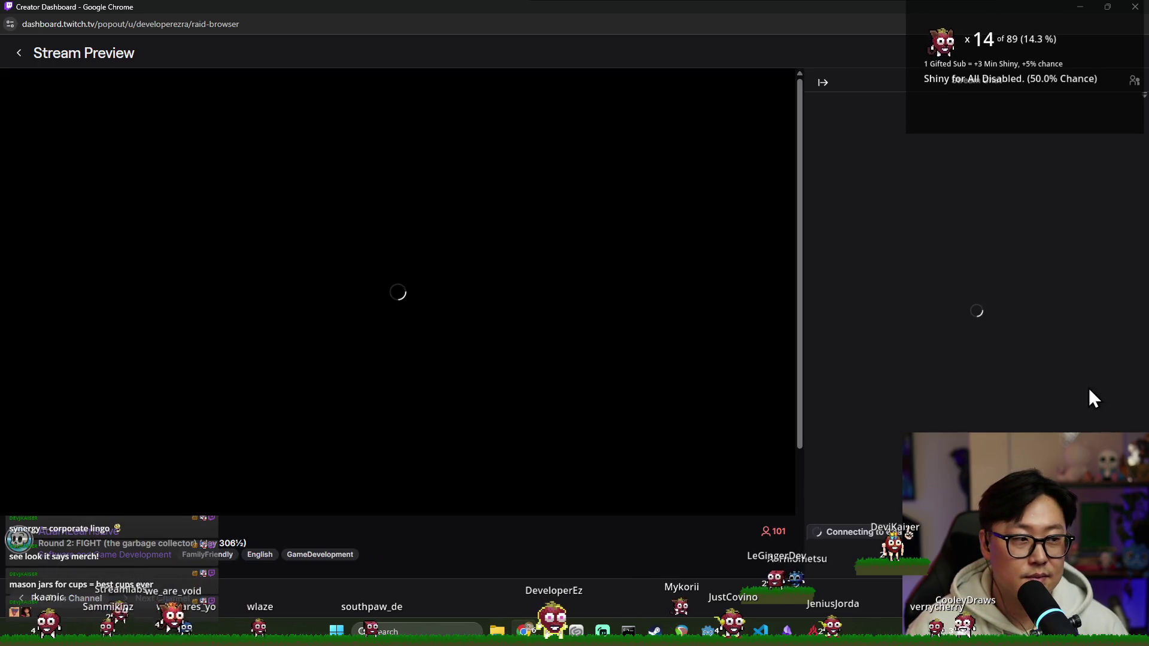